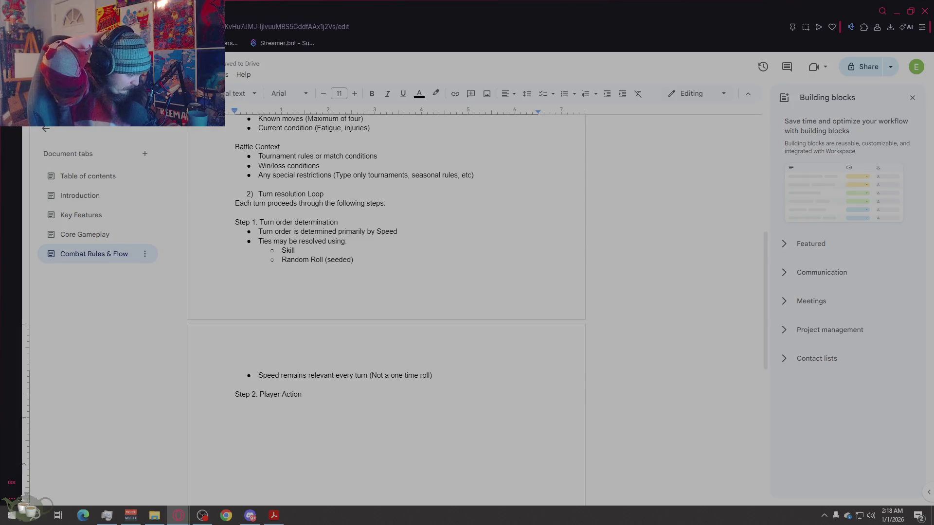
# Step: Complete the 'Step 2: Player Action Selection' heading and add the one-move-per-turn sentence
pyautogui.write(' Selection')
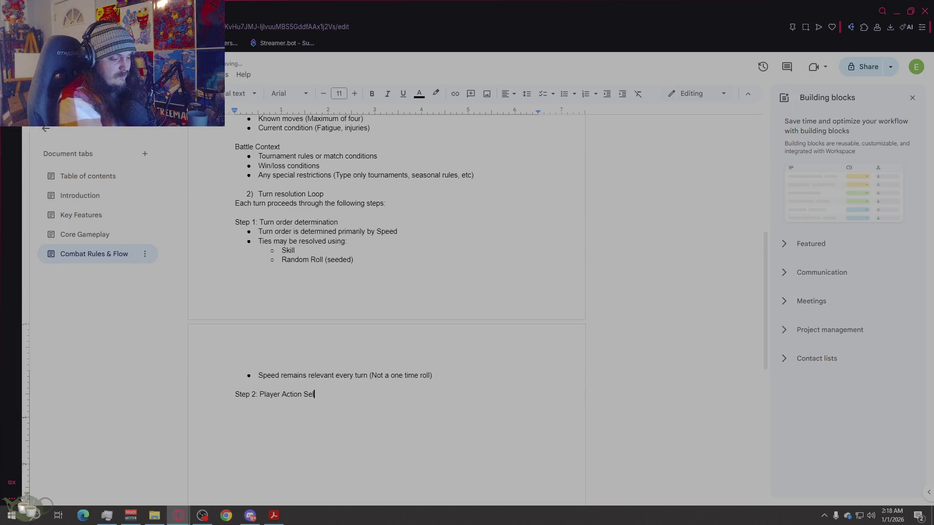
pyautogui.press('Return')
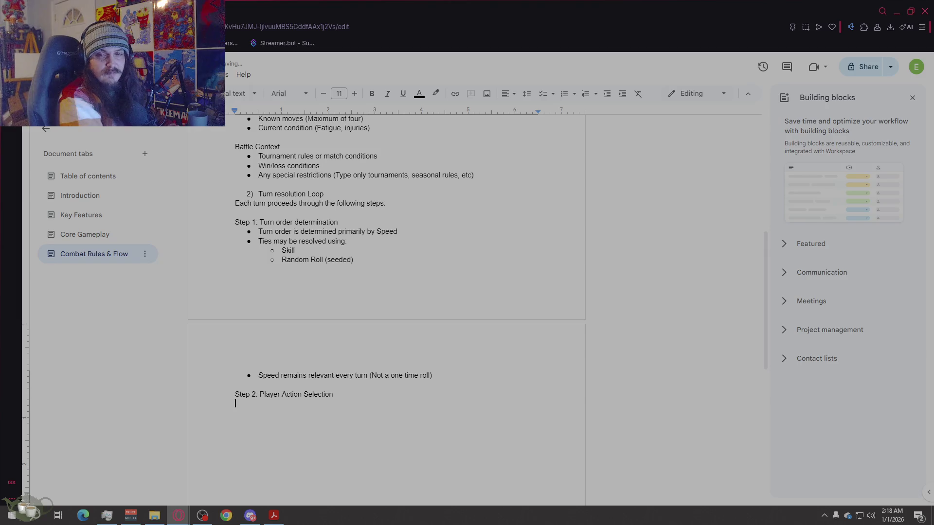
pyautogui.press('BackSpace')
pyautogui.write('On its turn the player selects one move for their monster to use')
pyautogui.press('Return')
pyautogui.press('Return')
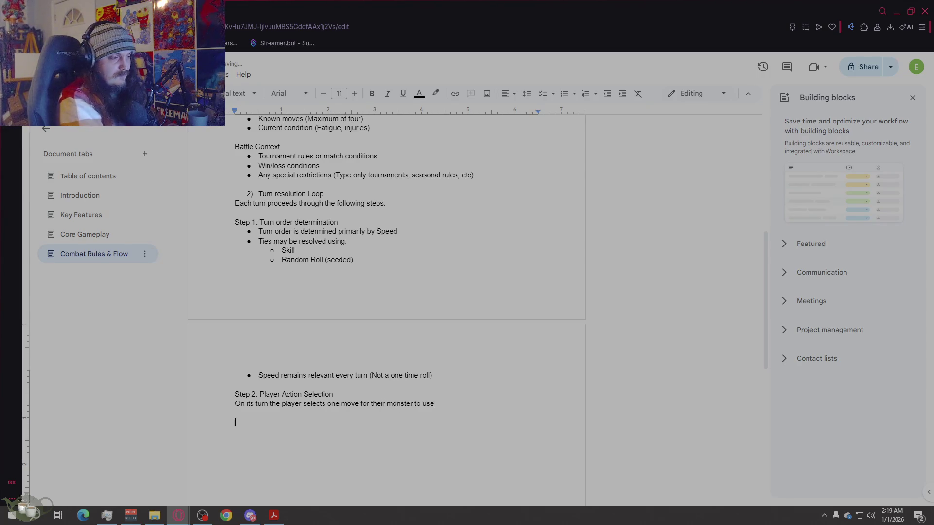
# Step: Add the line 'The player is shown' with an empty bullet below it
pyautogui.write('The players')
pyautogui.press('BackSpace')
pyautogui.write('is shown')
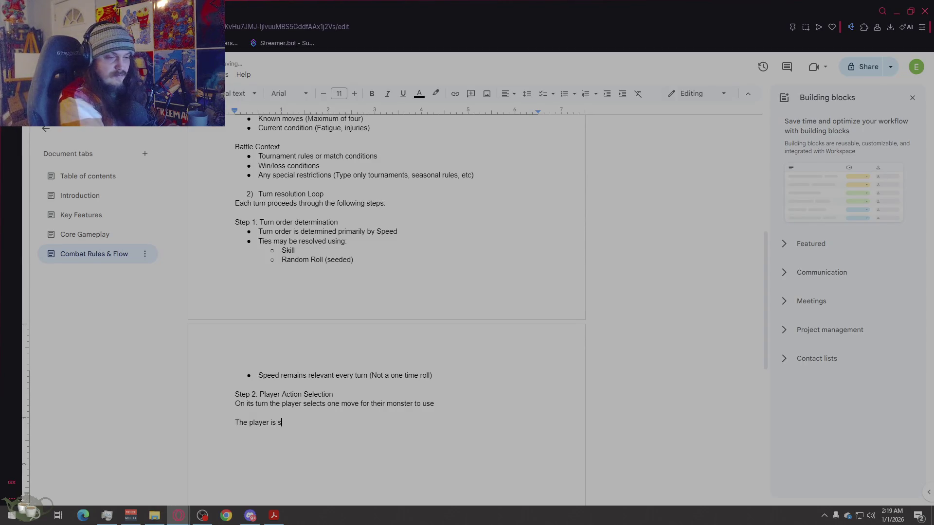
pyautogui.press('Return')
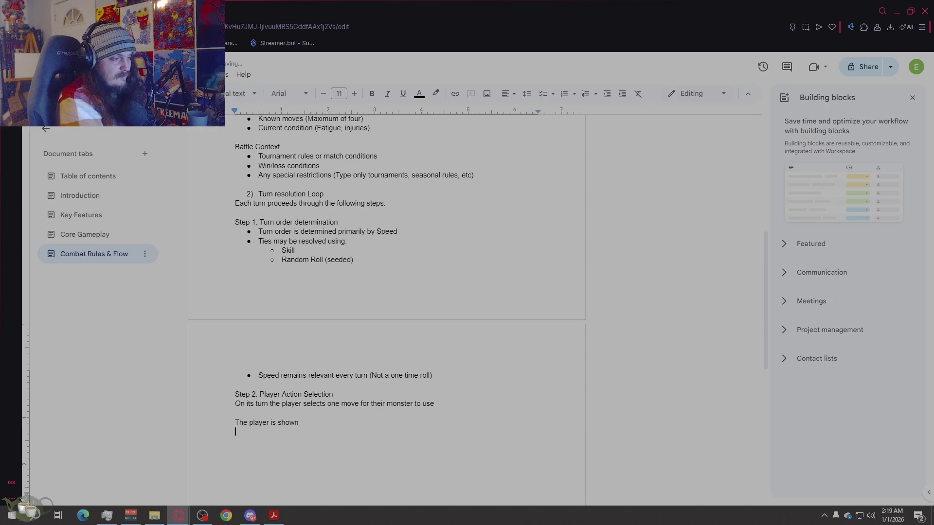
pyautogui.click(563, 93)
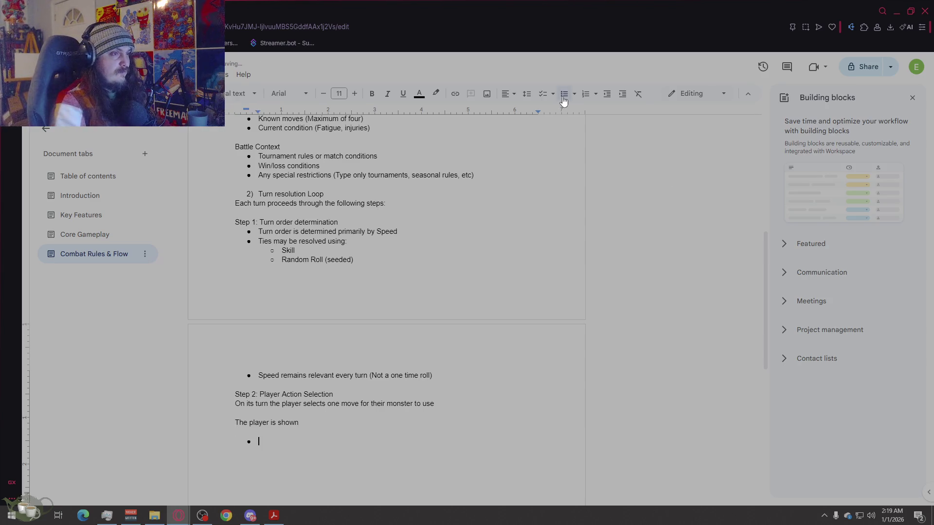
# Step: List bullets Available moves, Current HP, Enemy HP and Relevant stat changes or conditions
pyautogui.write('Ava')
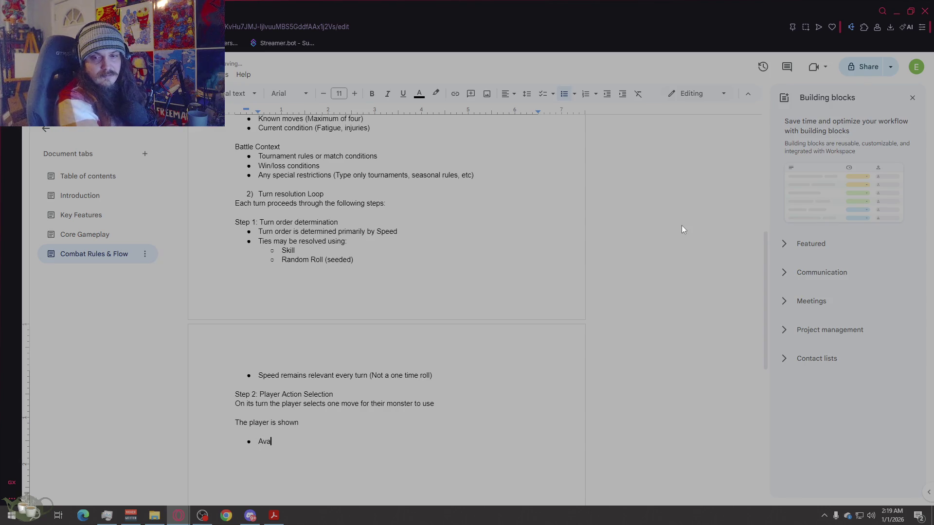
pyautogui.write('ilable moves')
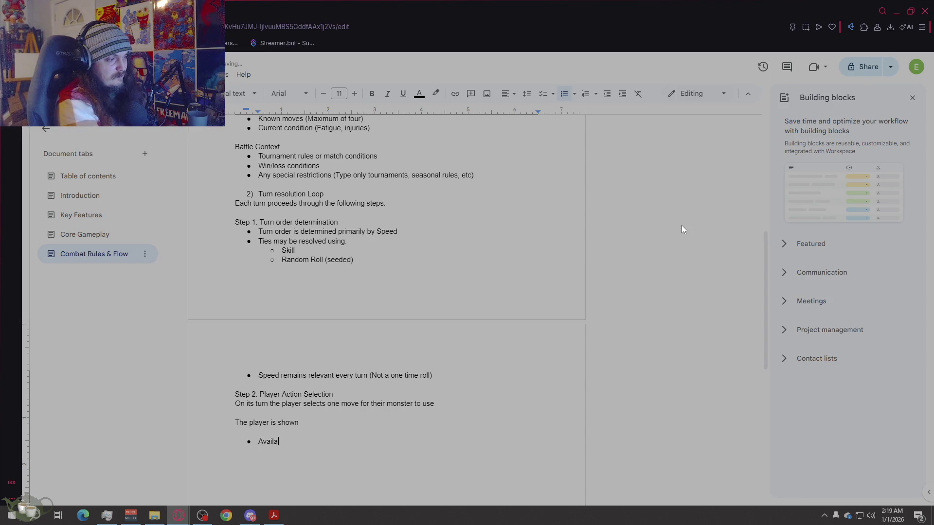
pyautogui.press('Return')
pyautogui.write('Current HP')
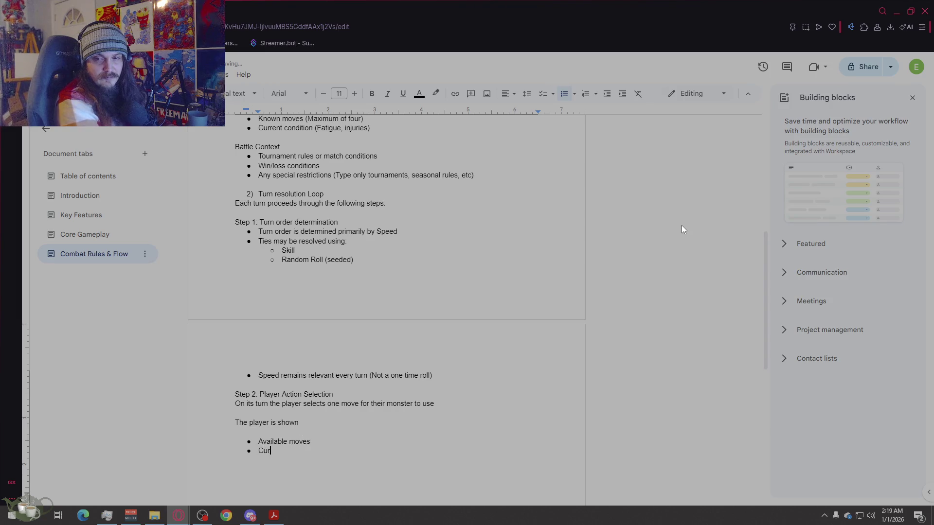
pyautogui.press('Return')
pyautogui.write('Enemy HP')
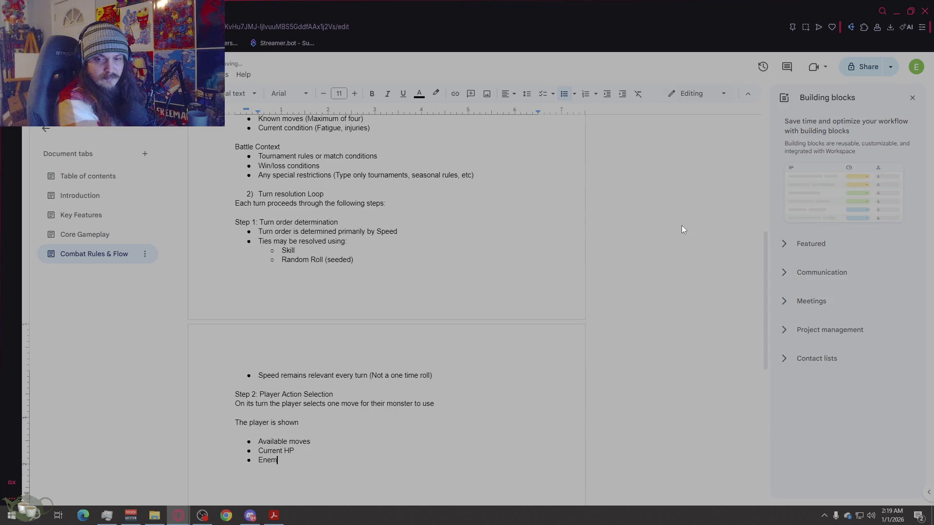
pyautogui.press('Return')
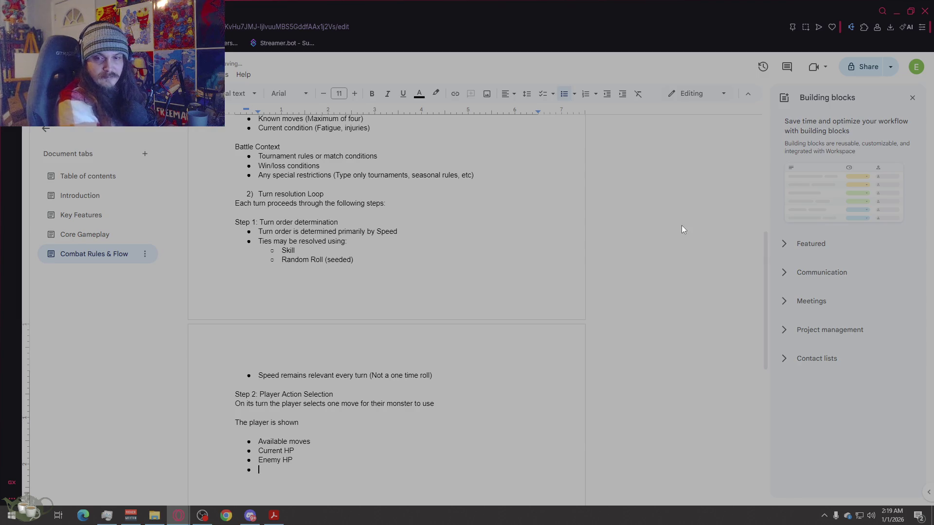
pyautogui.write('R')
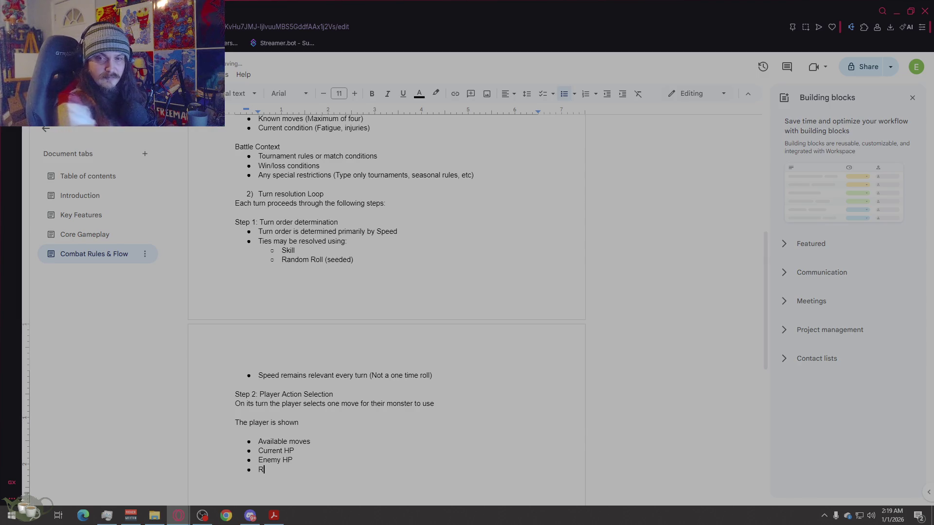
pyautogui.write('elevant sta')
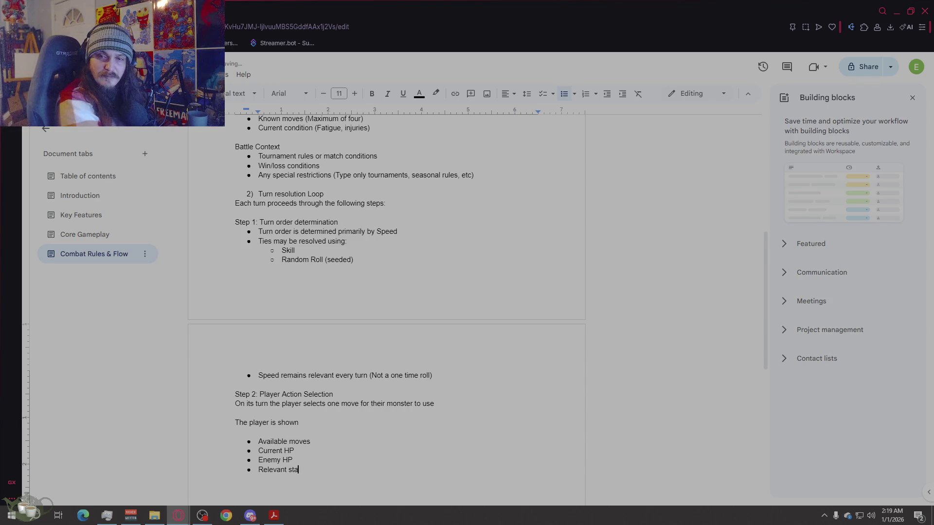
pyautogui.write('t changes or conditions')
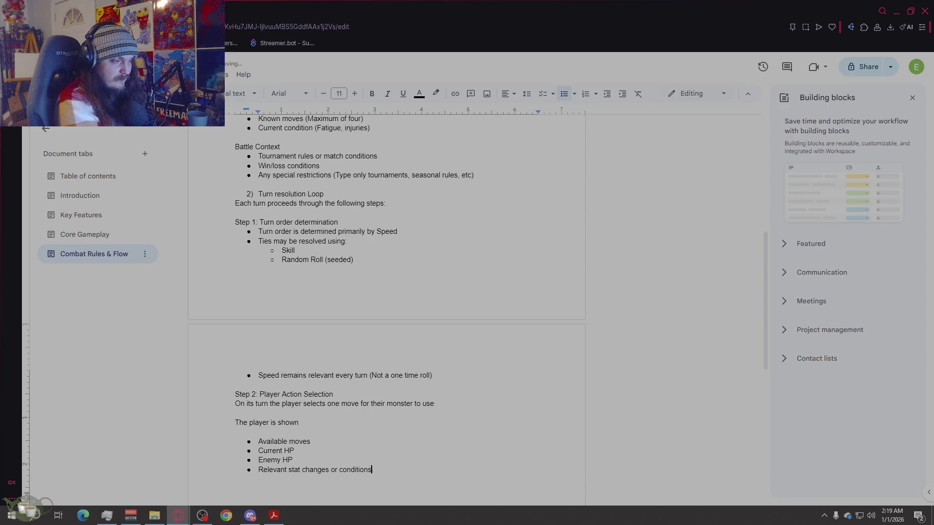
# Step: Below the list, note that no real-time input is required and the game pauses
pyautogui.press('Return')
pyautogui.press('Return')
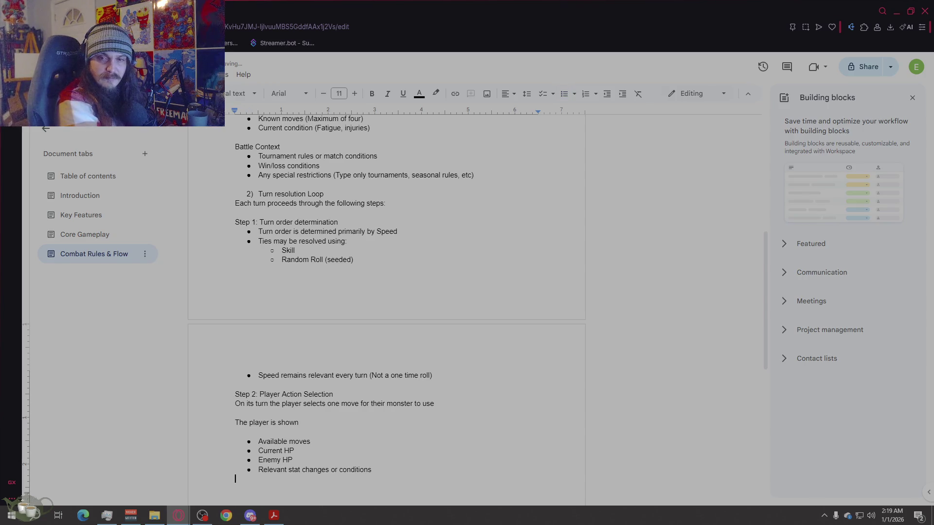
pyautogui.write('No real')
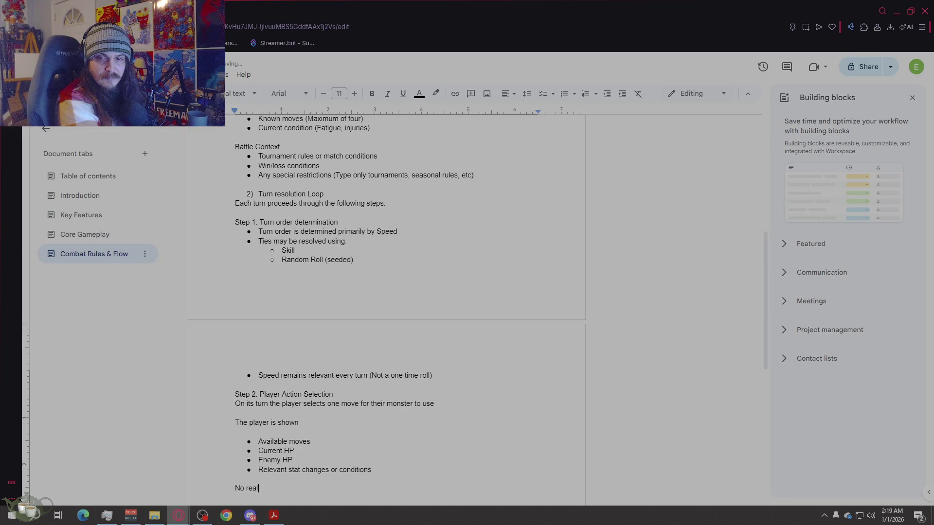
pyautogui.write('-time input ')
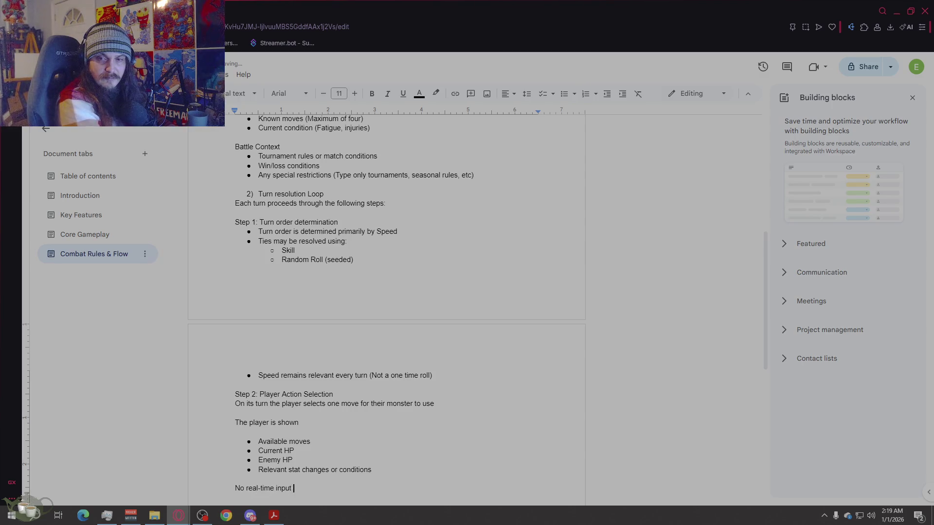
pyautogui.write('is required, the ')
pyautogui.write('game pauses u')
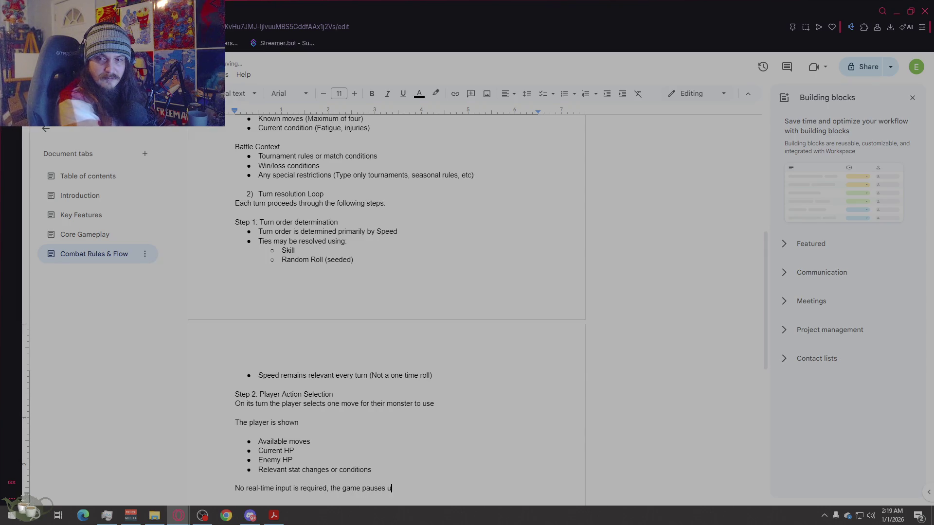
pyautogui.write('ntil a dec')
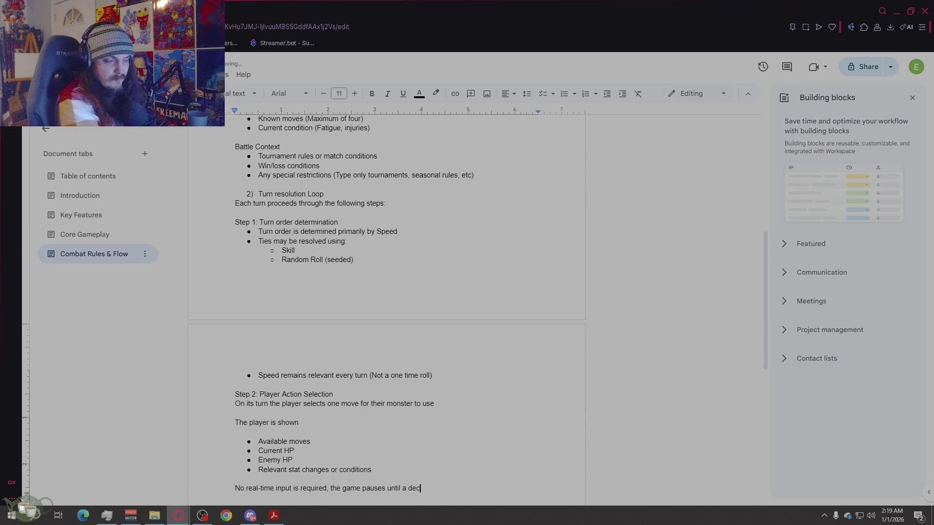
pyautogui.write('iision is made')
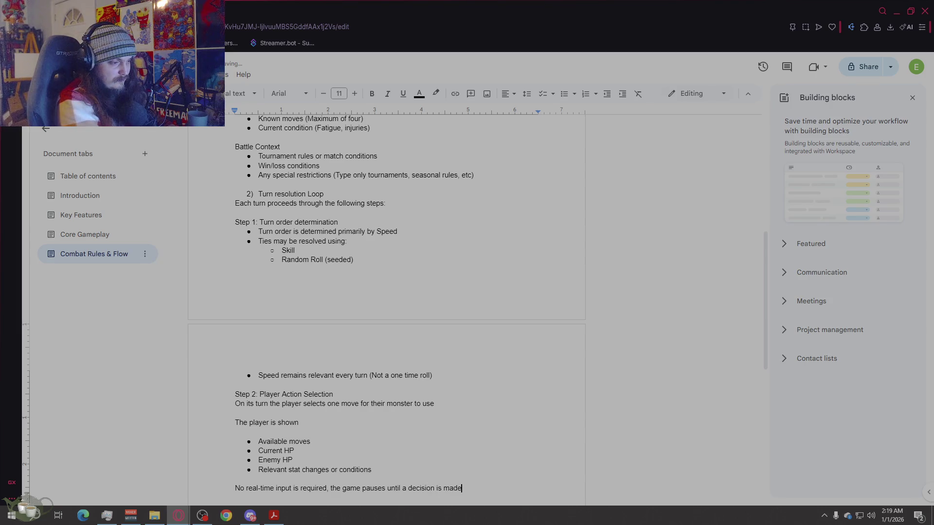
pyautogui.press('Return')
pyautogui.press('Return')
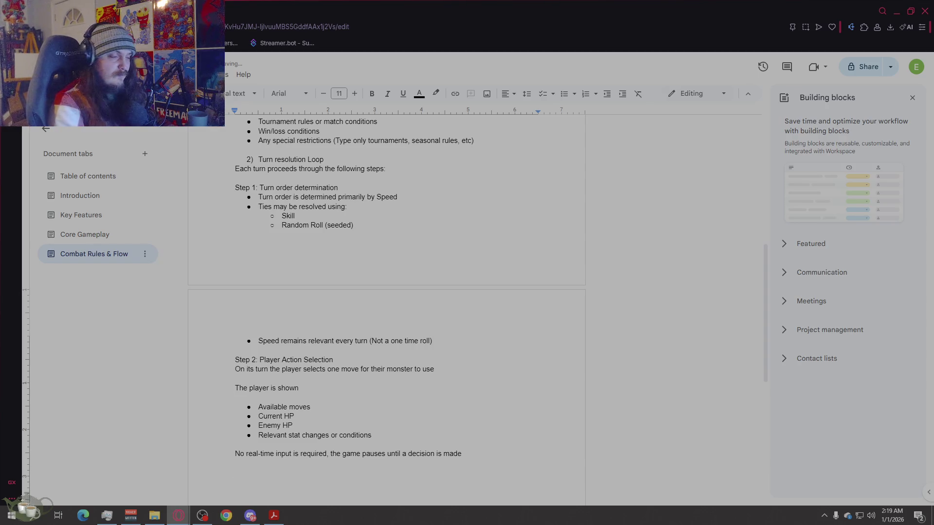
# Step: Add the 'Step 3: Accuracy Check' heading, 'When a move is selected:' and a new bullet
pyautogui.write('Step 3')
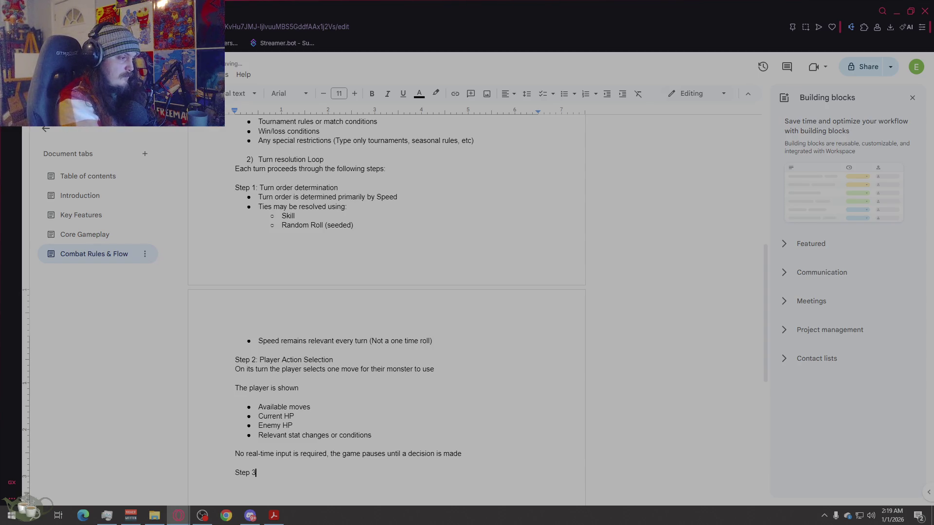
pyautogui.write(': Accur')
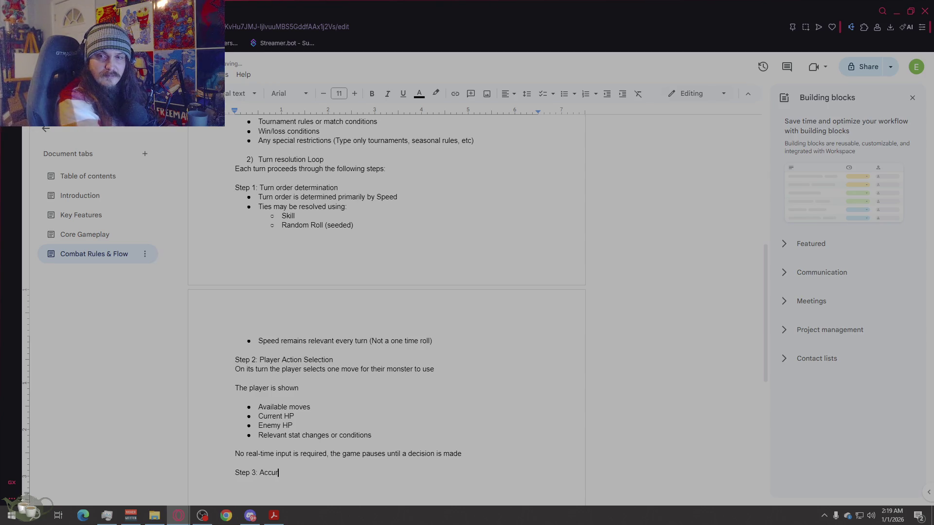
pyautogui.write('acy Check')
pyautogui.press('Return')
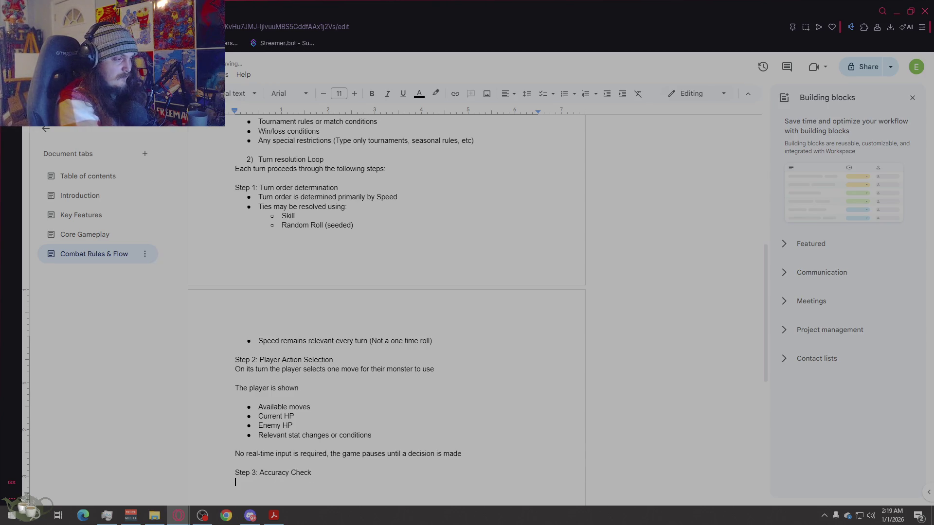
pyautogui.write('W')
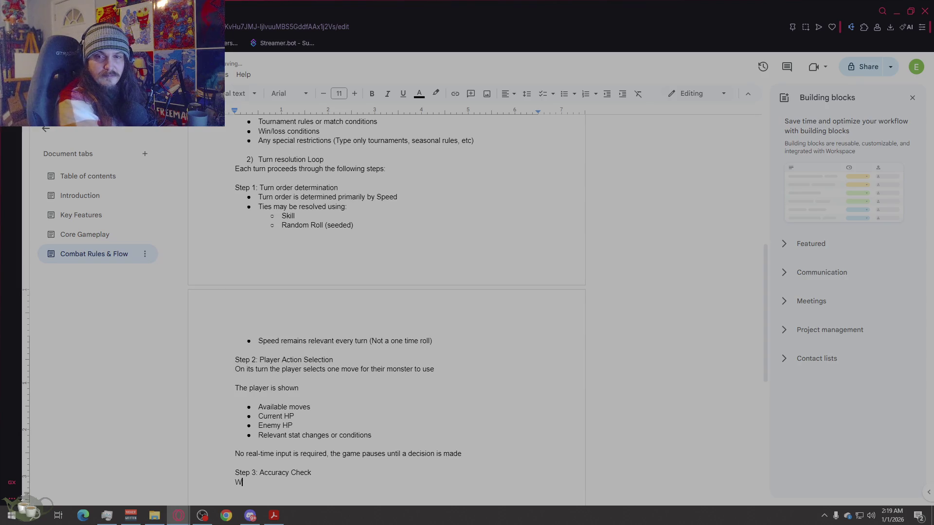
pyautogui.write('hen a mo')
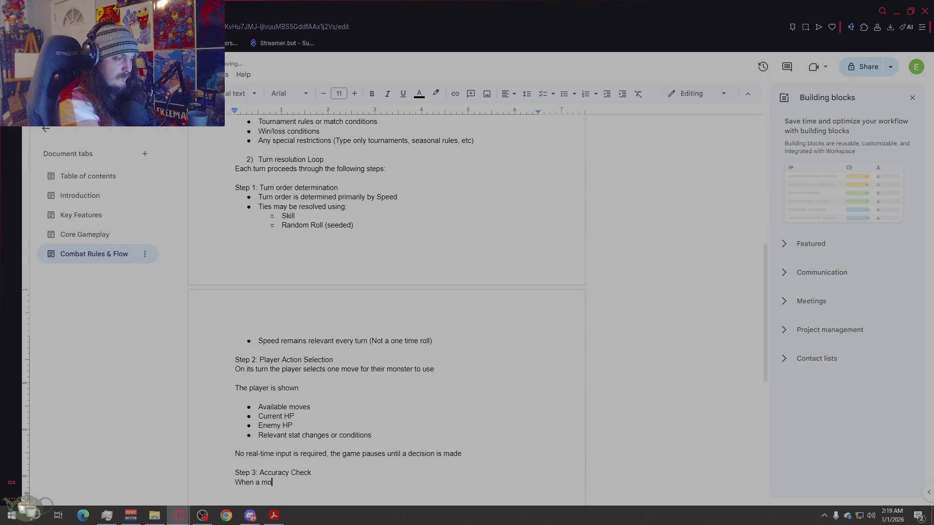
pyautogui.write('ve is sele')
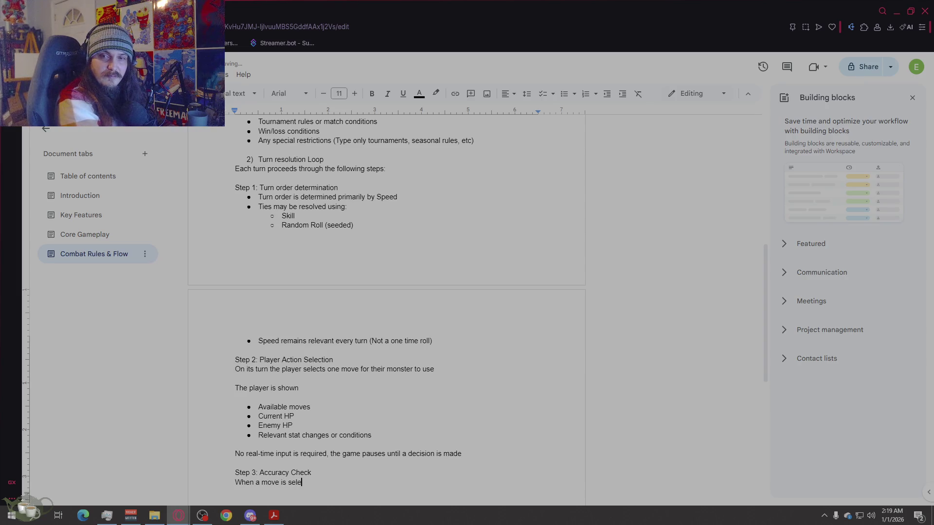
pyautogui.write('cted:')
pyautogui.press('Return')
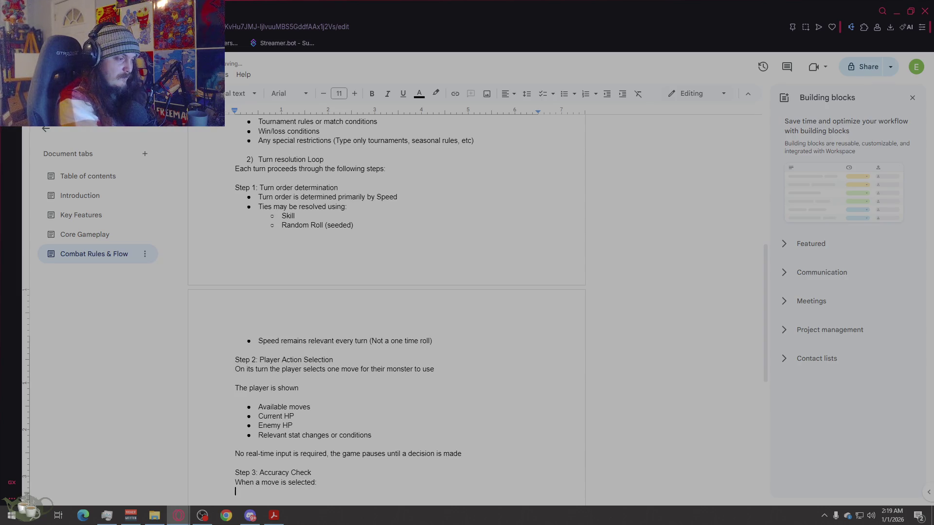
pyautogui.click(564, 93)
# Step: Add bullets 'An accuracy roll is performed' and 'Influenced by'
pyautogui.write('An accuracy r')
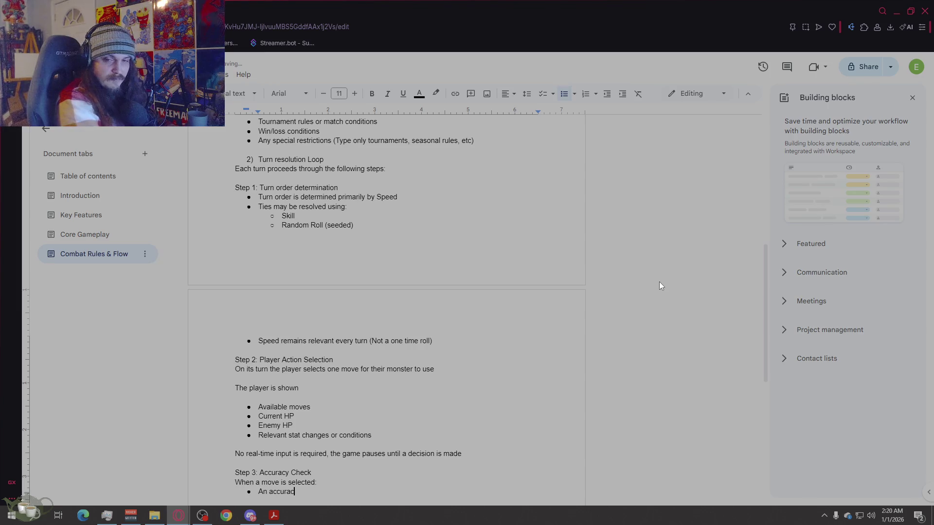
pyautogui.write('oll is pe')
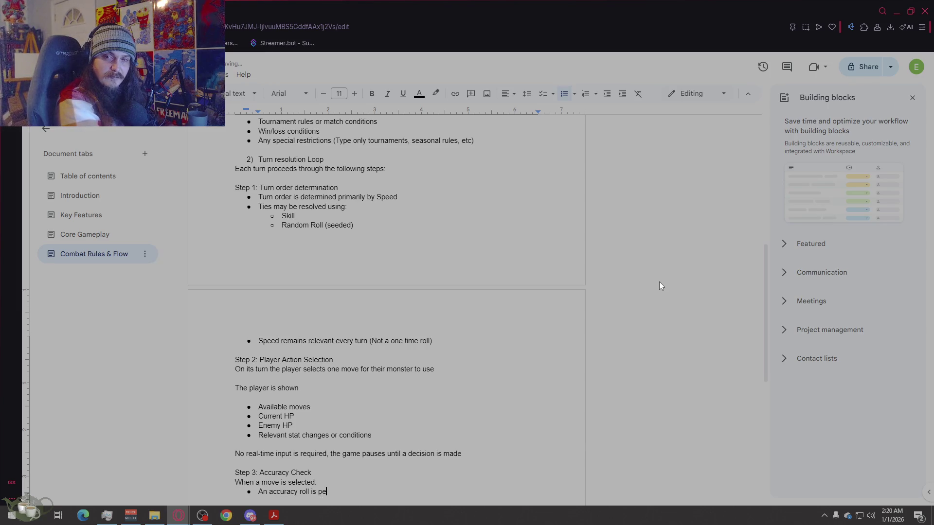
pyautogui.write('rformed')
pyautogui.press('Return')
pyautogui.write('Influen')
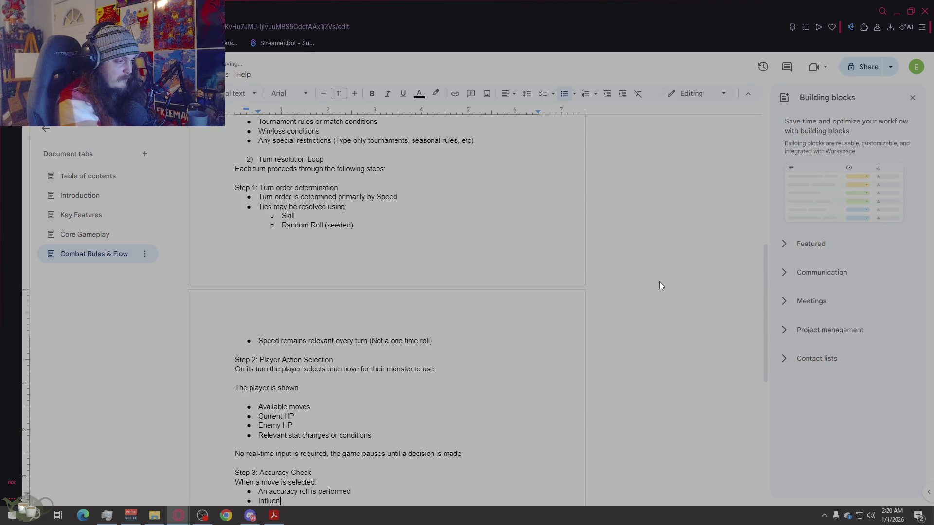
pyautogui.write('ced by:')
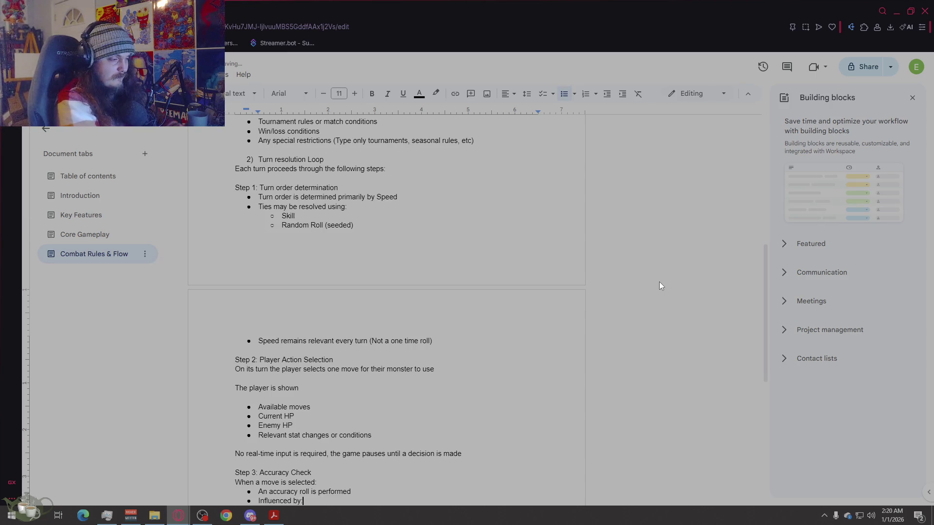
pyautogui.press('Return')
# Step: Nest Moves base accuracy, Attackers skill, and Defenders skill or evasion modifiers, then end the list
pyautogui.write('Moves')
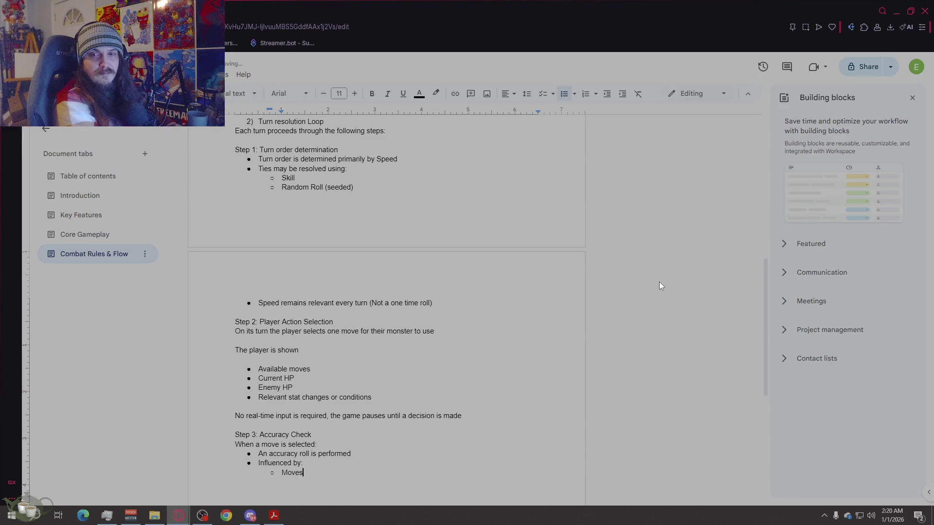
pyautogui.write(' base accuracy')
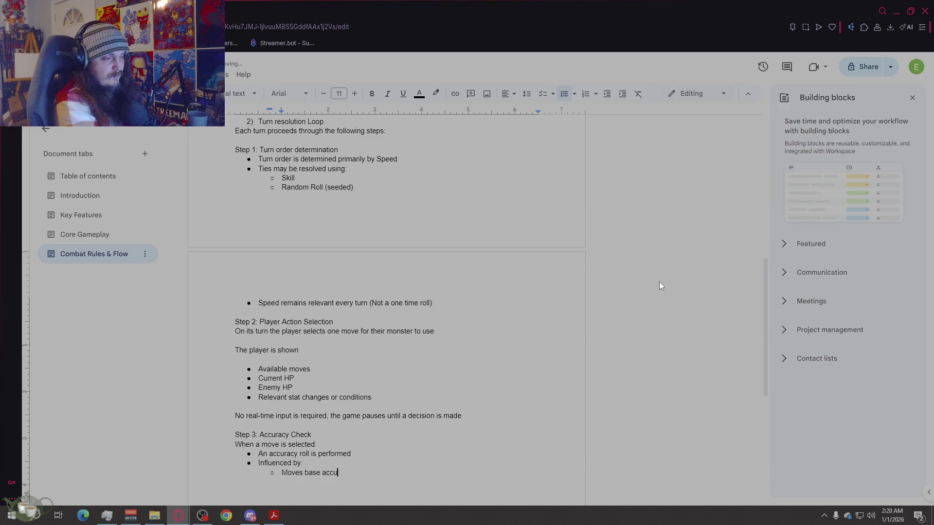
pyautogui.press('Return')
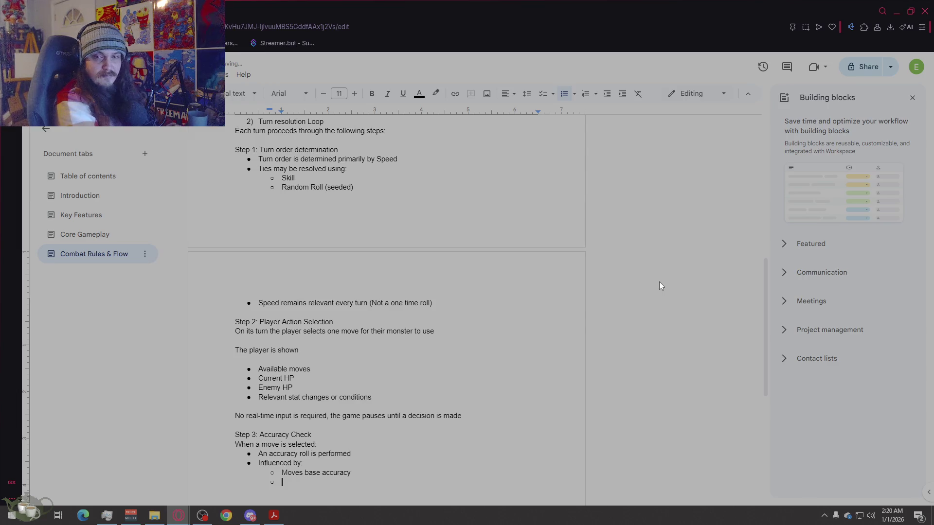
pyautogui.write('Attackers sk')
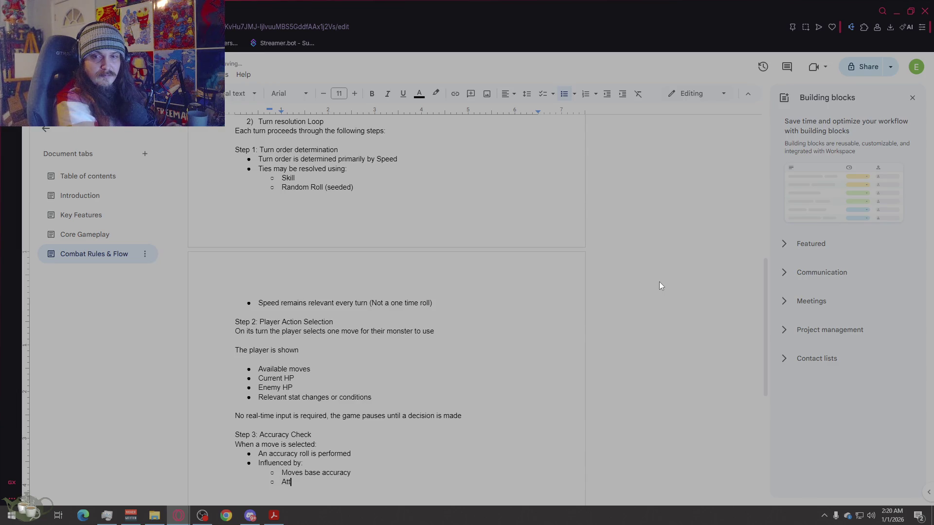
pyautogui.press('BackSpace')
pyautogui.press('BackSpace')
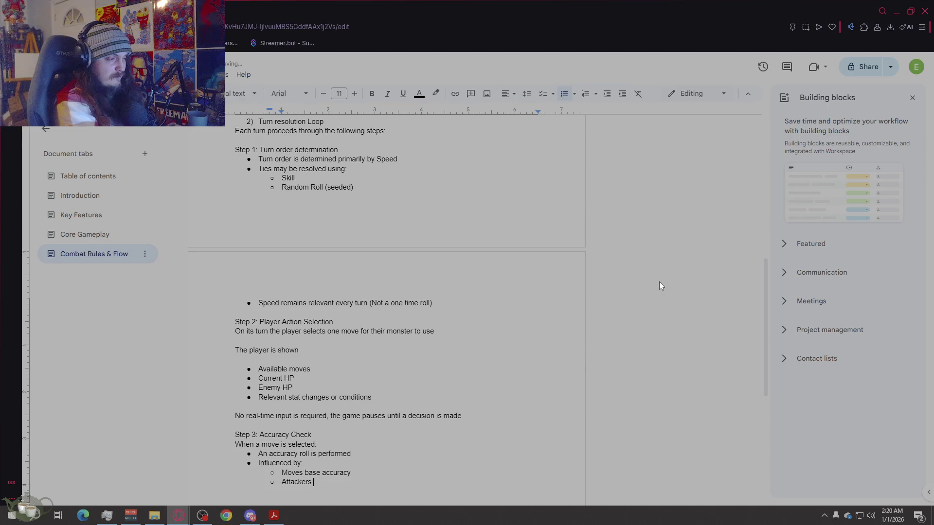
pyautogui.write('skill')
pyautogui.press('Return')
pyautogui.write('Defend')
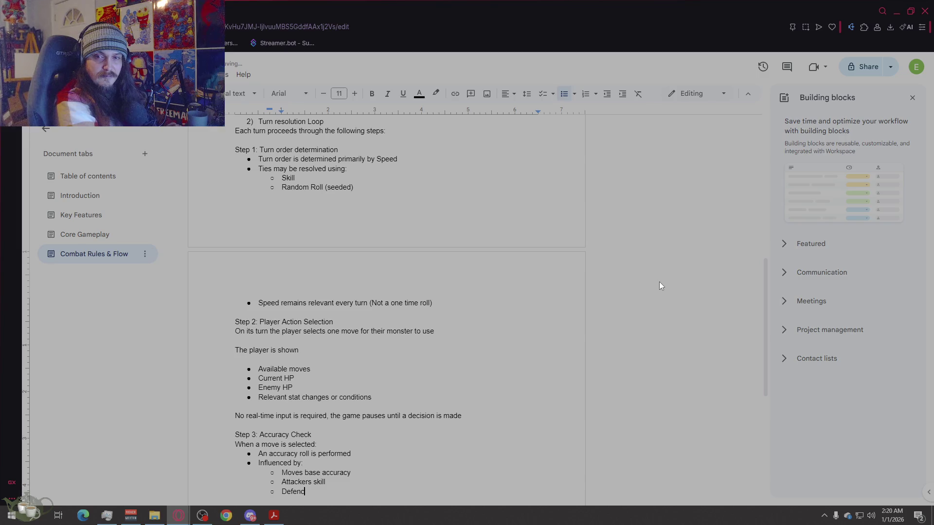
pyautogui.press('BackSpace')
pyautogui.write('ders ')
pyautogui.write('skill')
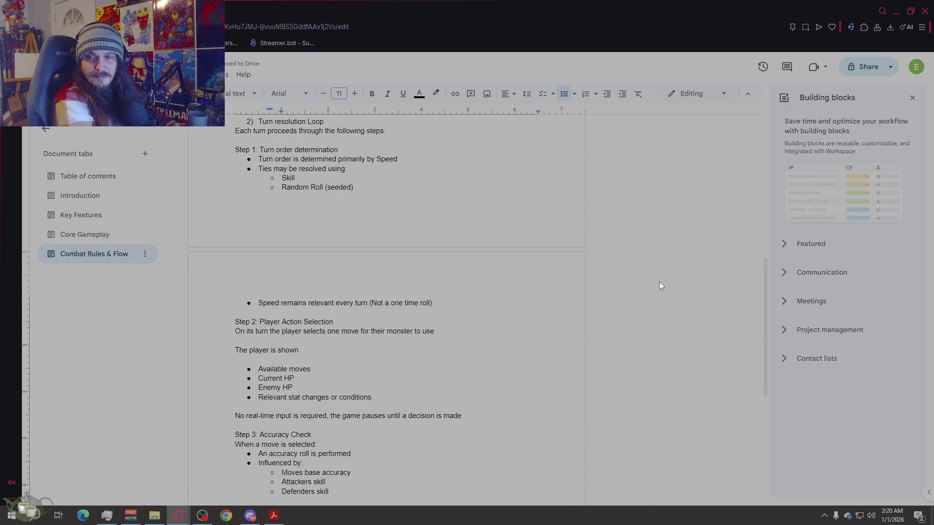
pyautogui.write(' or eva')
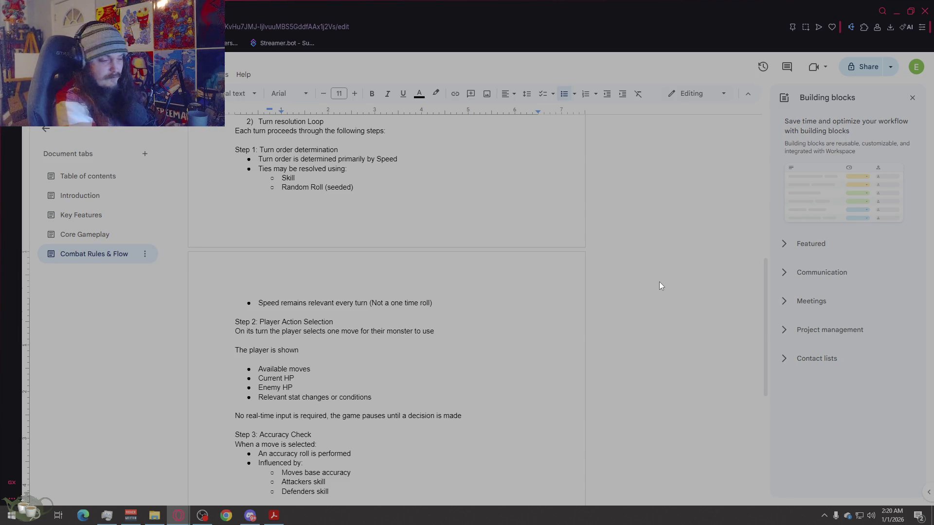
pyautogui.write('sion modifiers')
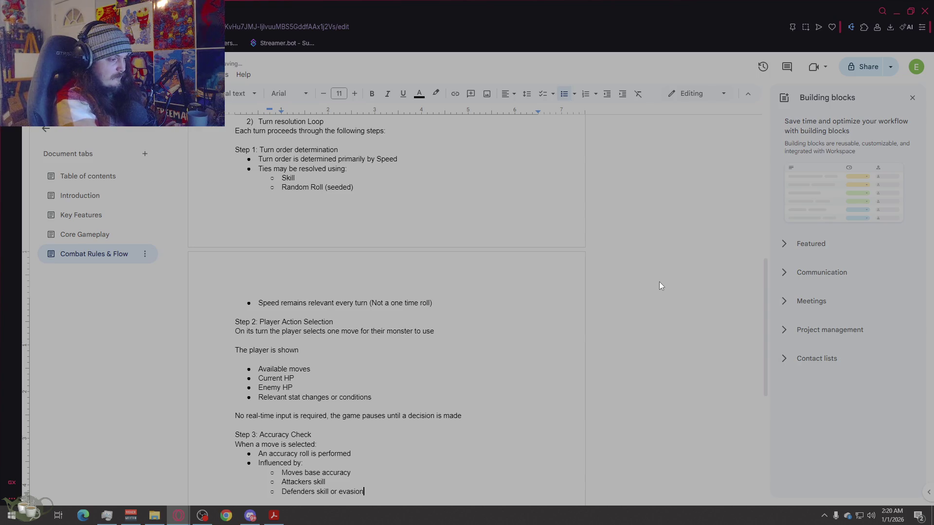
pyautogui.press('Return')
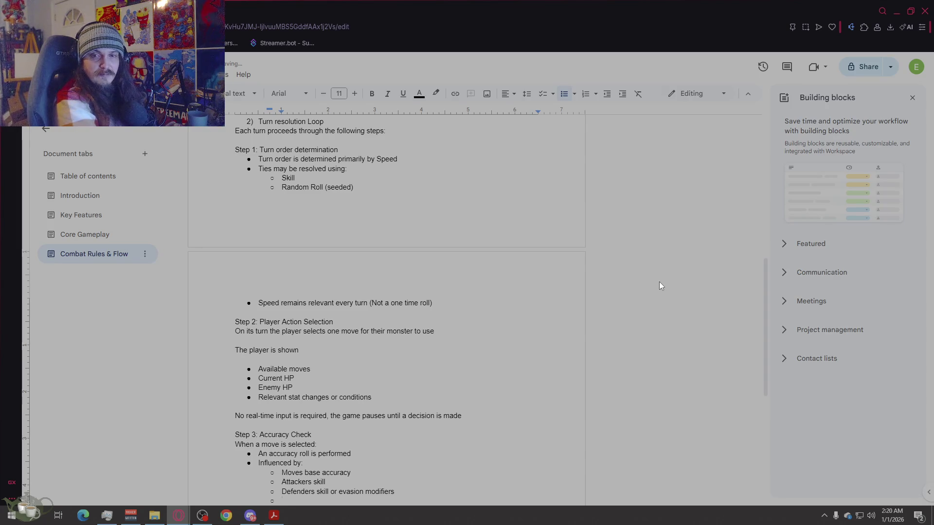
pyautogui.press('Return')
pyautogui.press('Return')
pyautogui.scroll(-1, 661, 285)
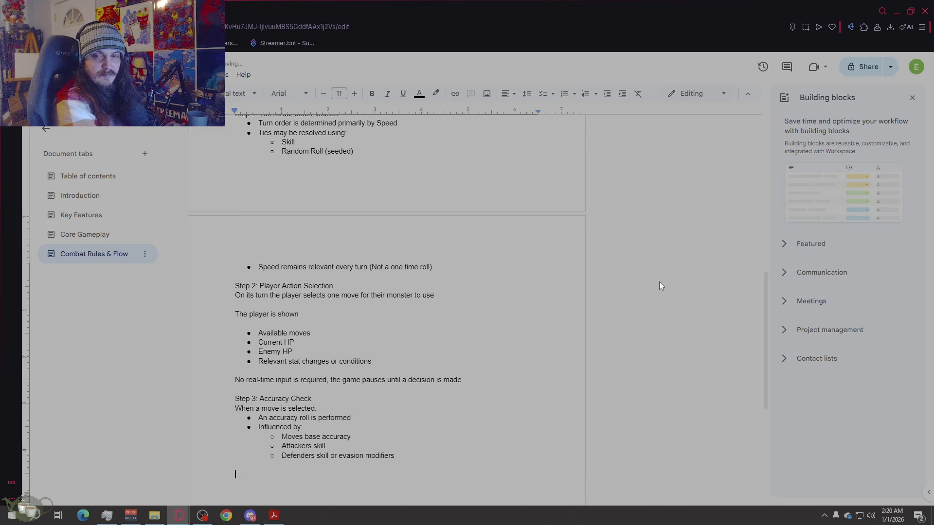
# Step: Add 'If the move fails the accuracy check:' with a bullet describing the miss outcome
pyautogui.write('If the move fails, ')
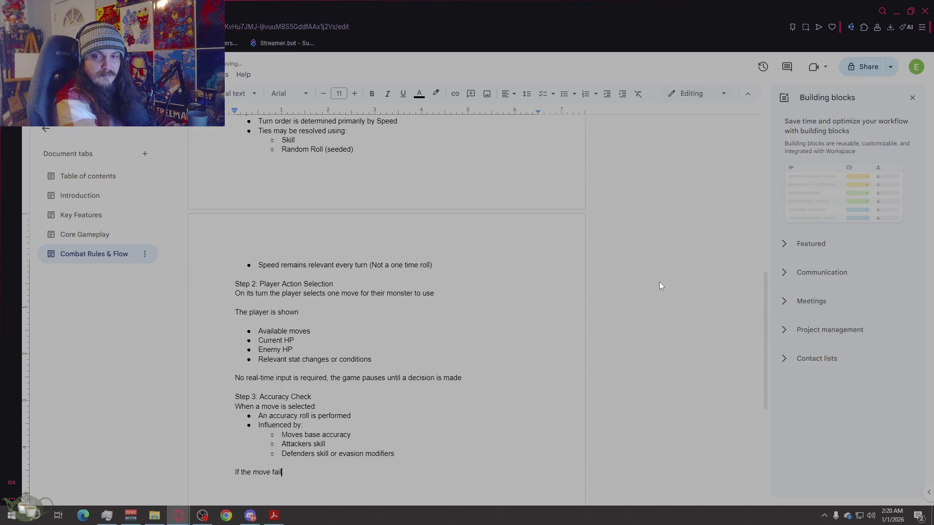
pyautogui.write(' the accuracy check:')
pyautogui.press('Return')
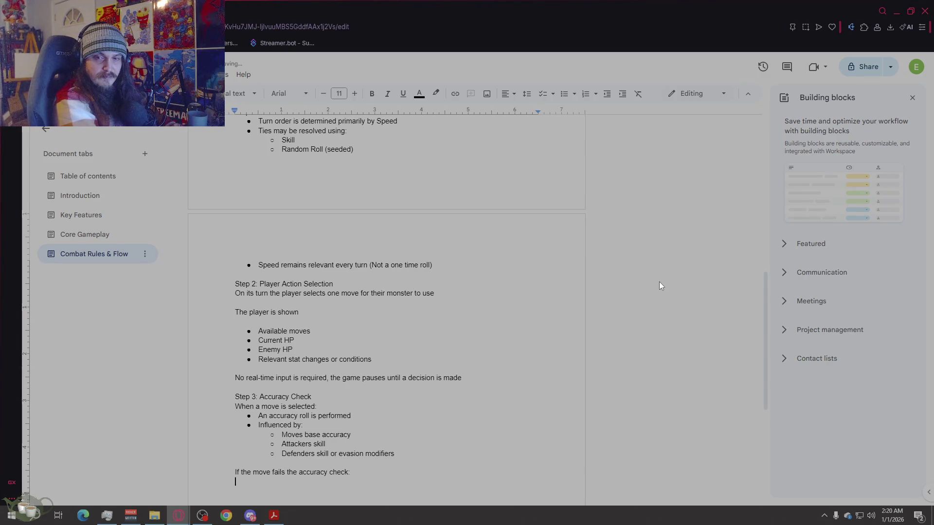
pyautogui.click(564, 93)
pyautogui.write('The move ')
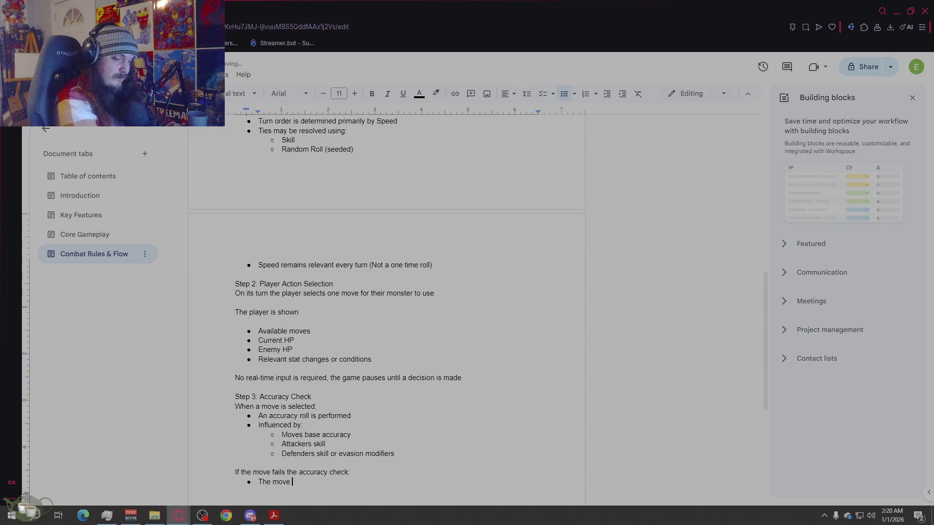
pyautogui.write('misses no o')
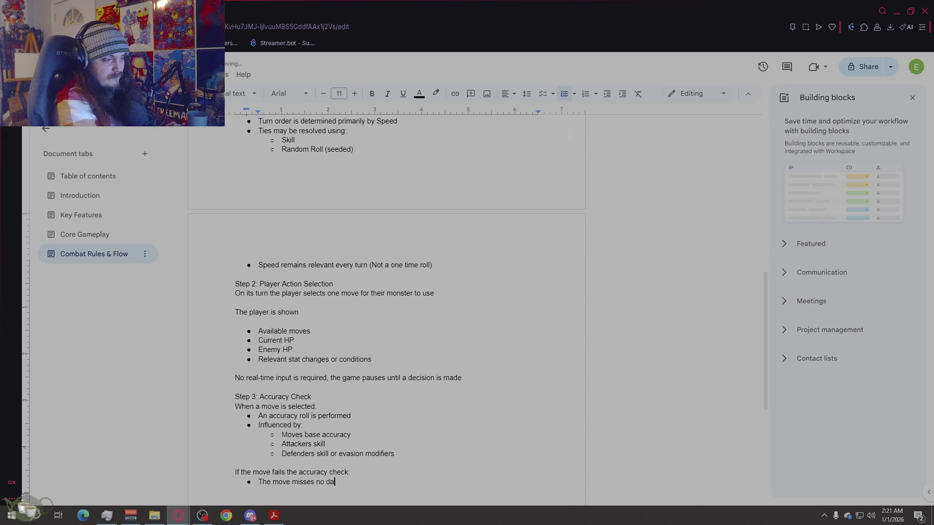
pyautogui.write('age or ef')
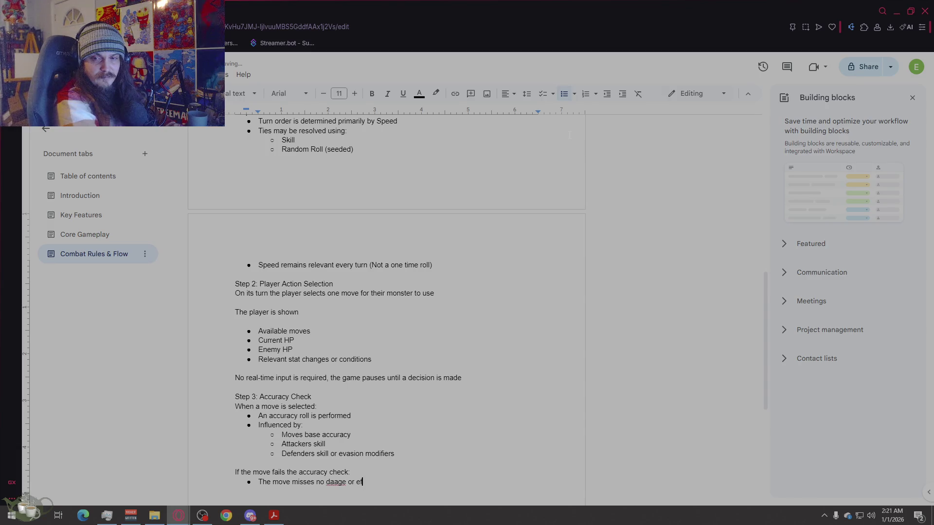
pyautogui.write('fects are applied')
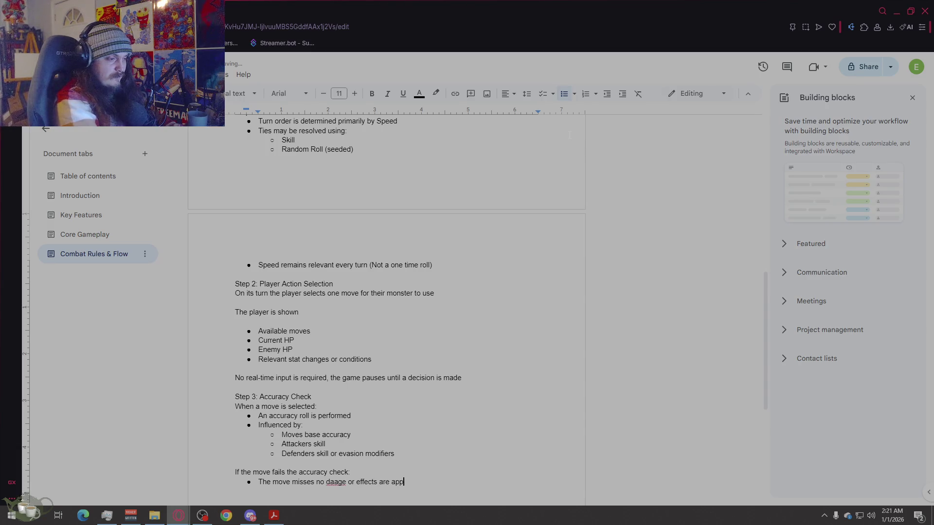
# Step: Fix 'daage' to 'damage' and split into bullets 'The move misses' and 'no damage or effects are applied'
pyautogui.click(333, 482)
pyautogui.write('m')
pyautogui.press('End')
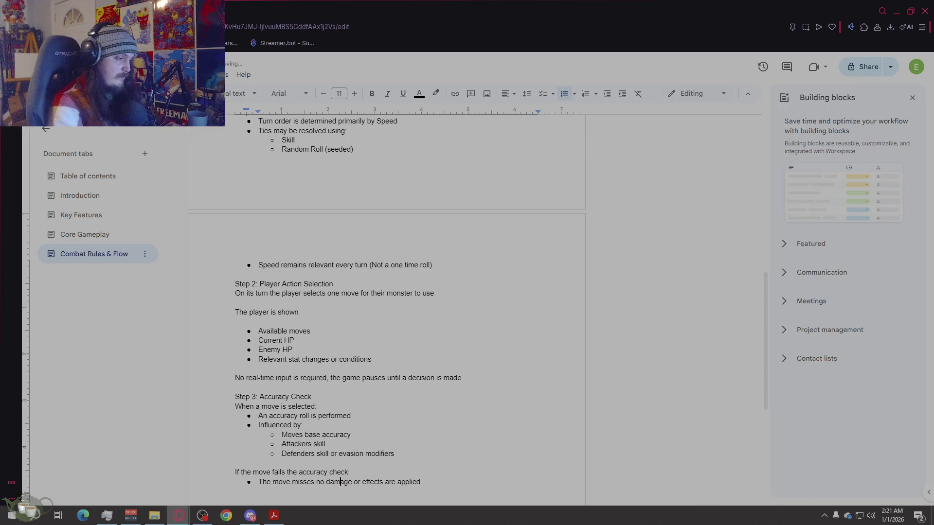
pyautogui.scroll(-3, 471, 384)
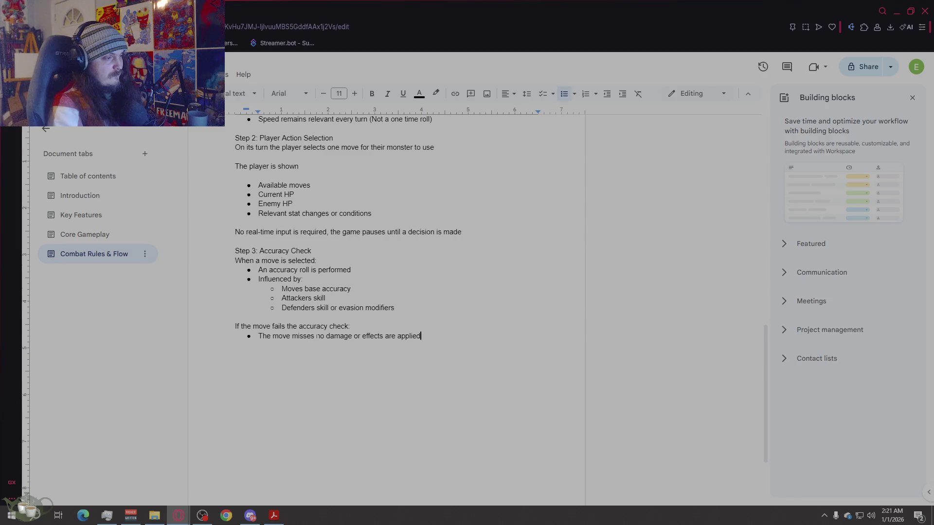
pyautogui.click(316, 336)
pyautogui.press('Return')
pyautogui.click(395, 347)
pyautogui.press('Return')
pyautogui.press('Return')
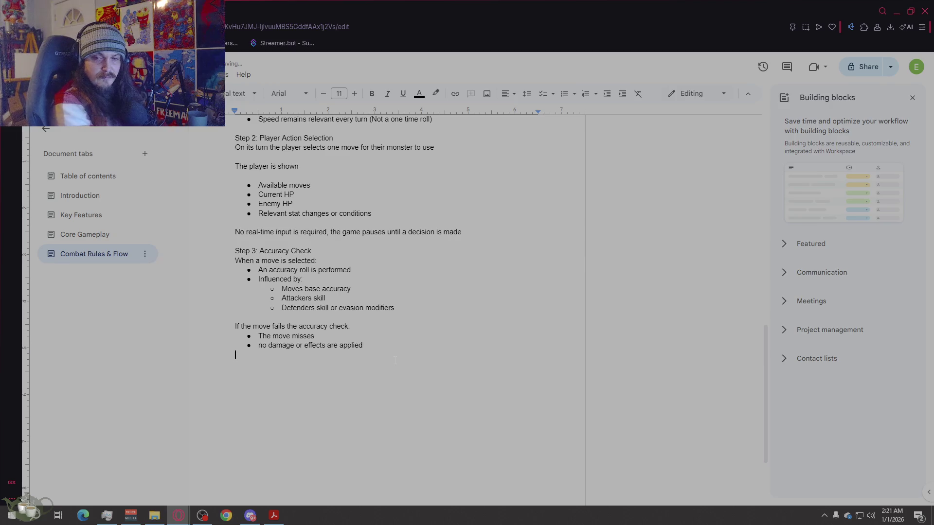
# Step: Add a 'Step 4: Damage Calculation' heading with 'If a move hits' and 'Move type resolution' lines
pyautogui.press('Return')
pyautogui.write('S')
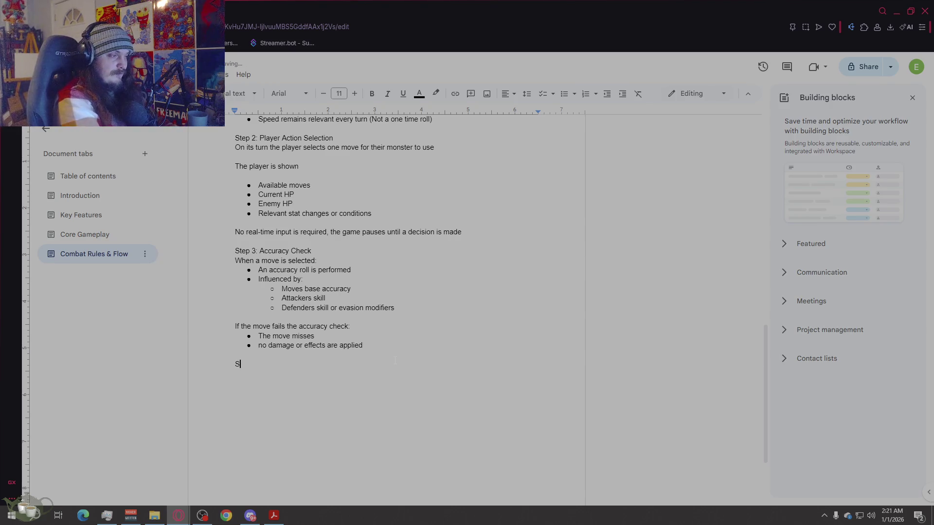
pyautogui.write('tep4 ')
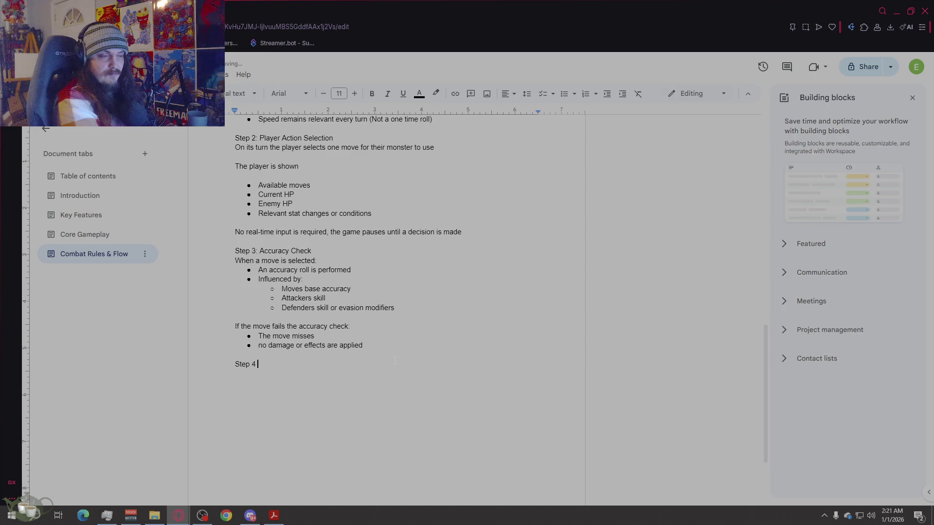
pyautogui.write(': Dama')
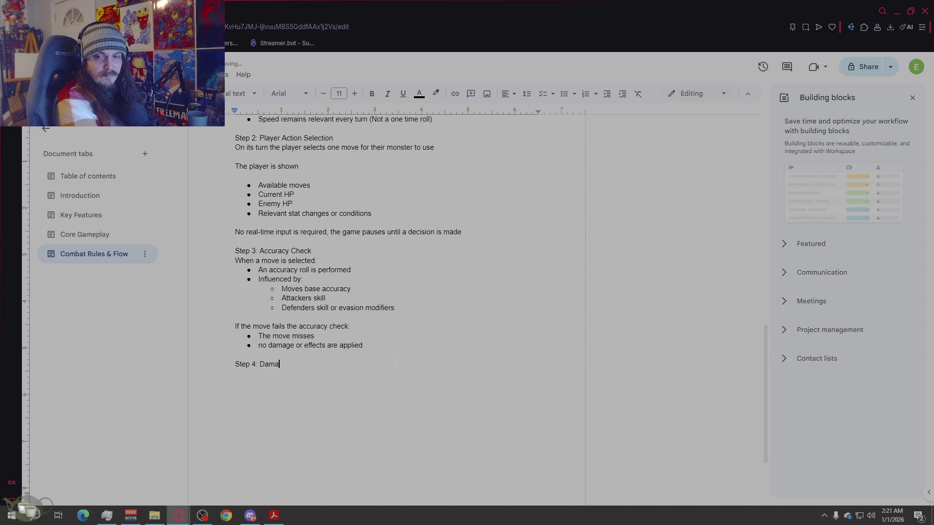
pyautogui.write('ge Calculation')
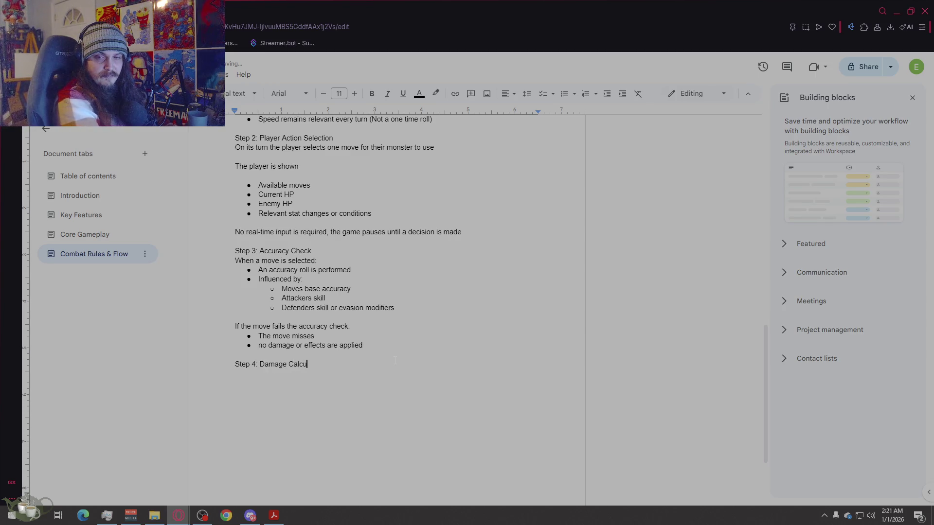
pyautogui.press('Return')
pyautogui.press('Return')
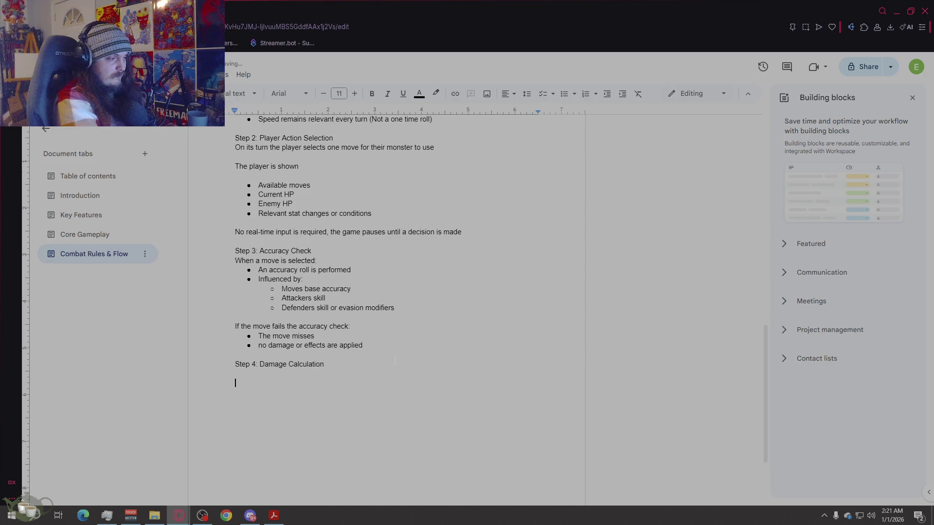
pyautogui.write('If a move hits')
pyautogui.press('Return')
pyautogui.press('Return')
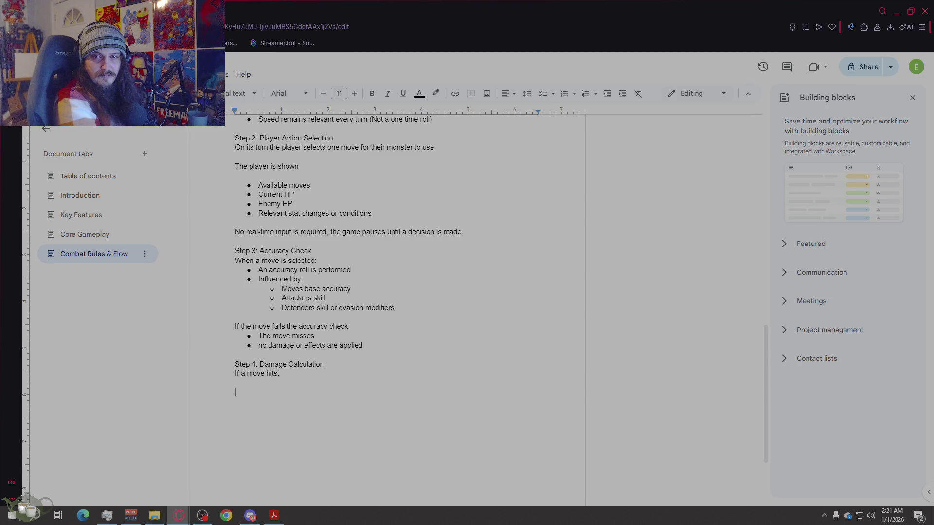
pyautogui.write('Move ')
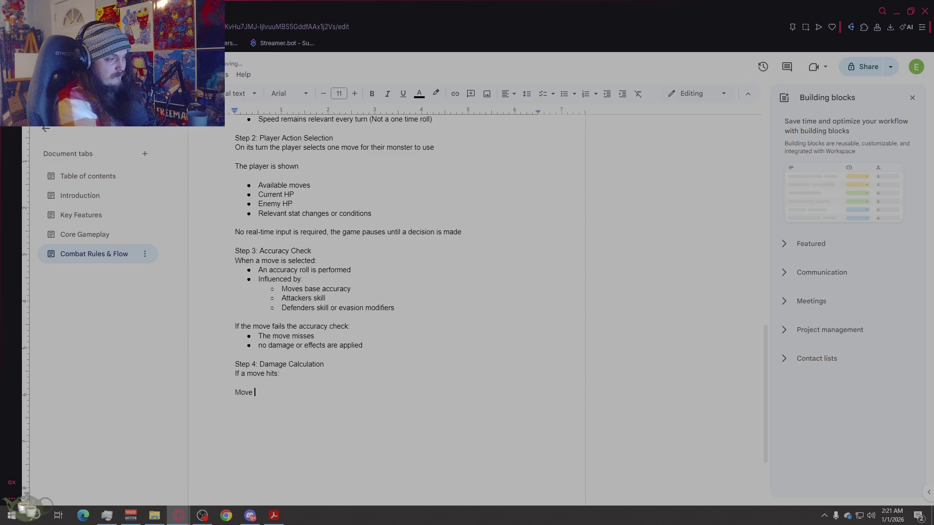
pyautogui.write('type resolu')
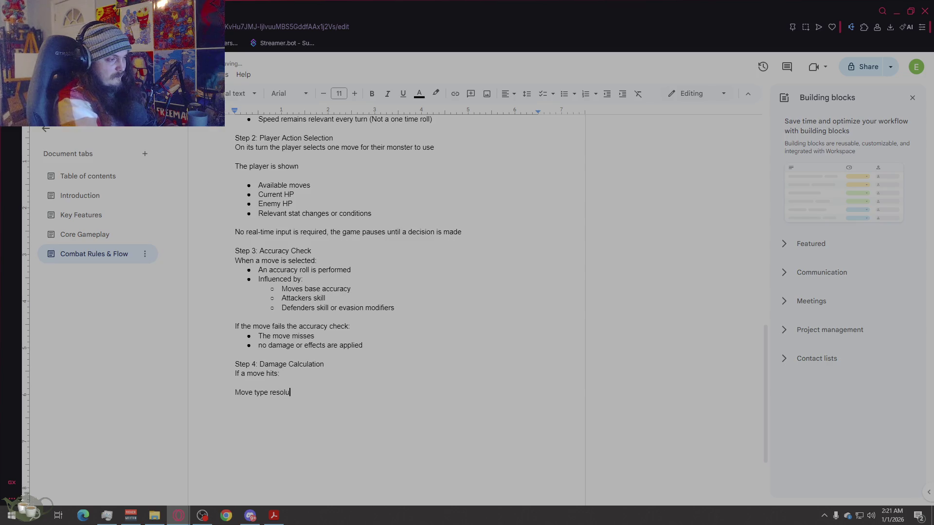
pyautogui.write('tion')
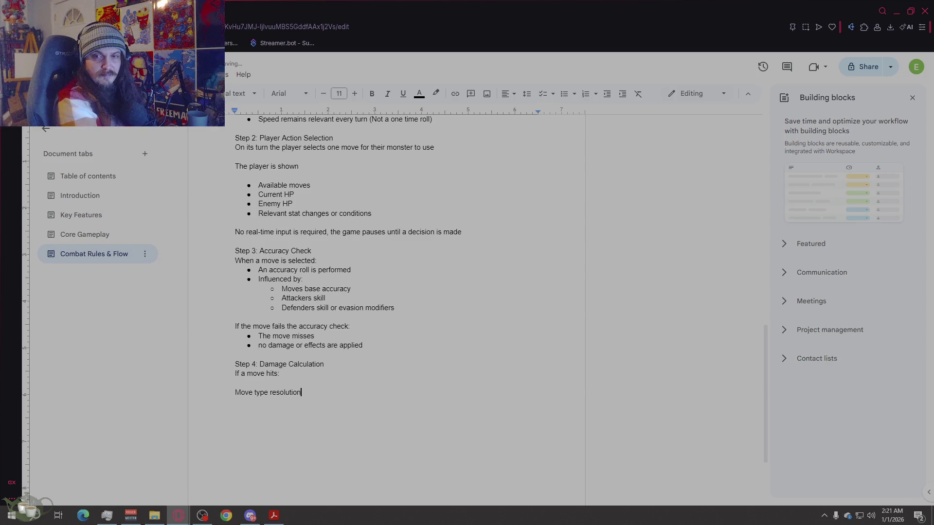
pyautogui.press('Return')
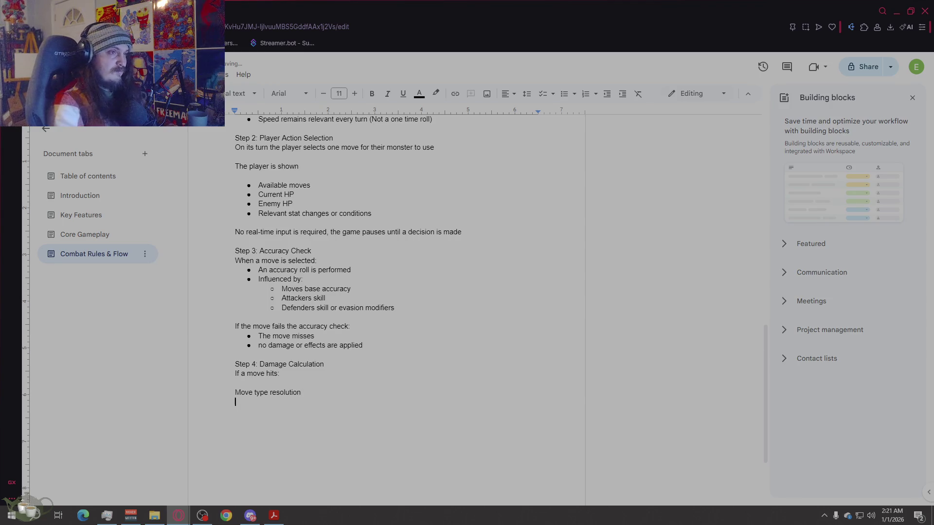
# Step: Bullet 'Power based moves' with points: scale with attacker's power, reduced by defender's defense
pyautogui.click(567, 100)
pyautogui.write('Power based moves')
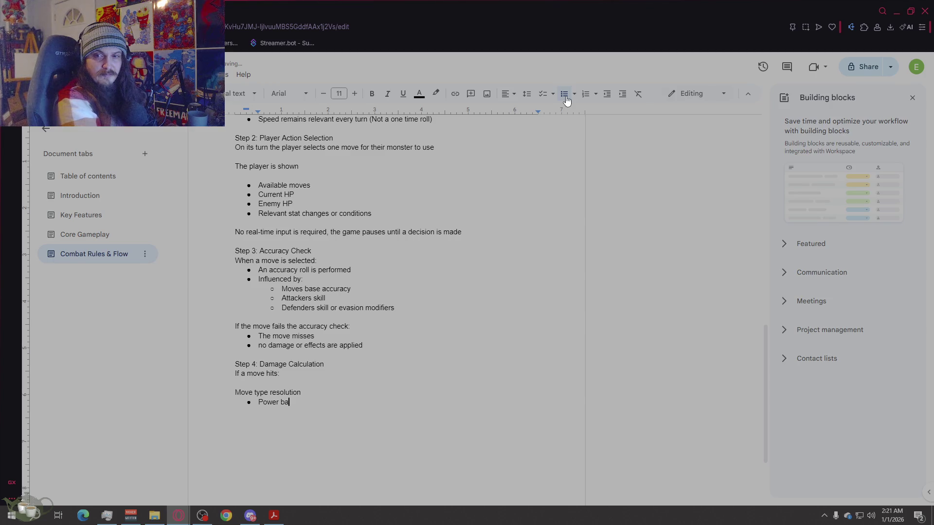
pyautogui.press('Return')
pyautogui.write('Scal')
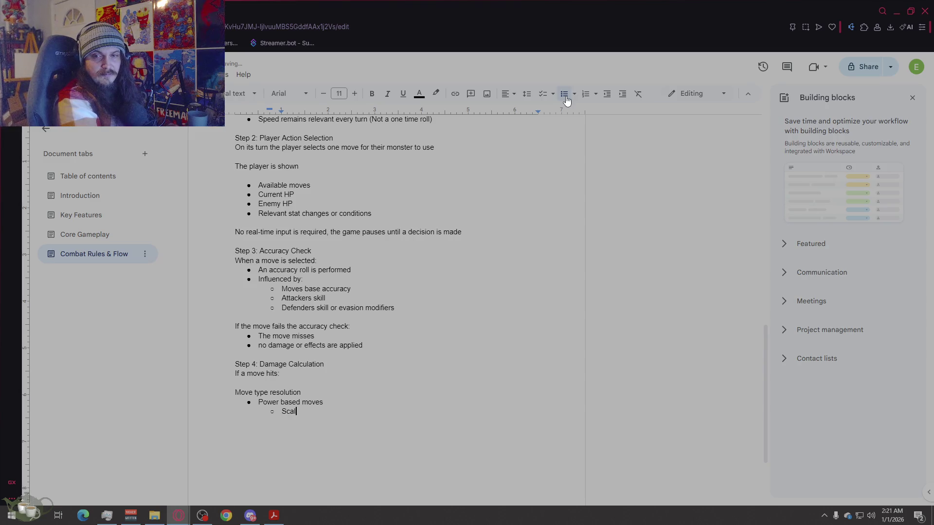
pyautogui.write('e with attackers power')
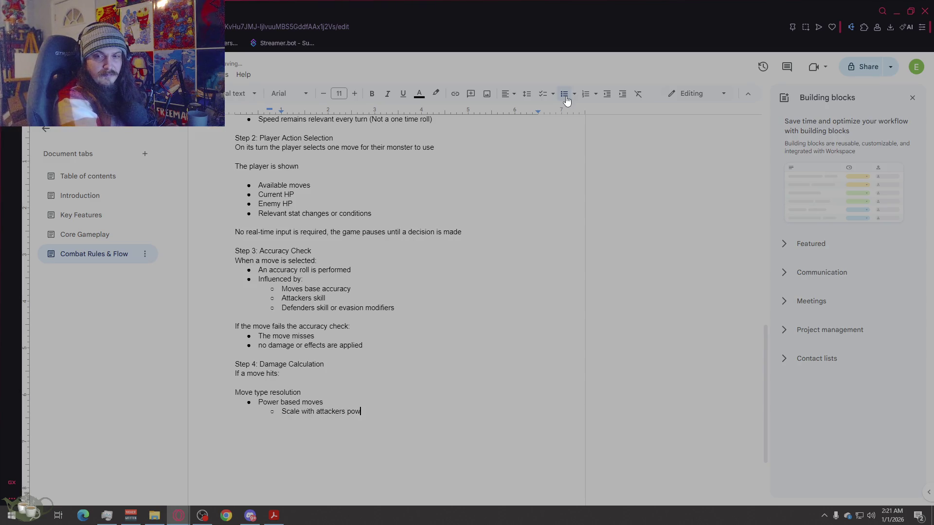
pyautogui.press('Return')
pyautogui.write('Red')
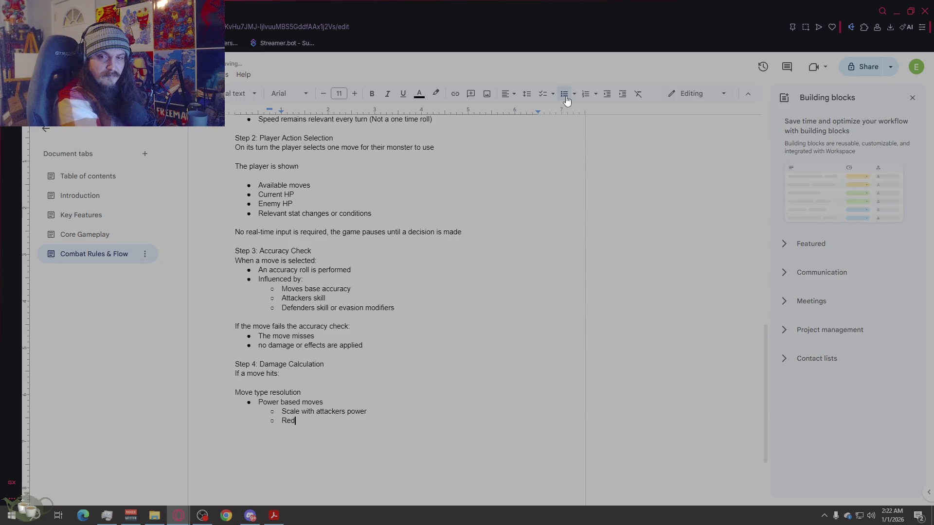
pyautogui.write('uced by defenders')
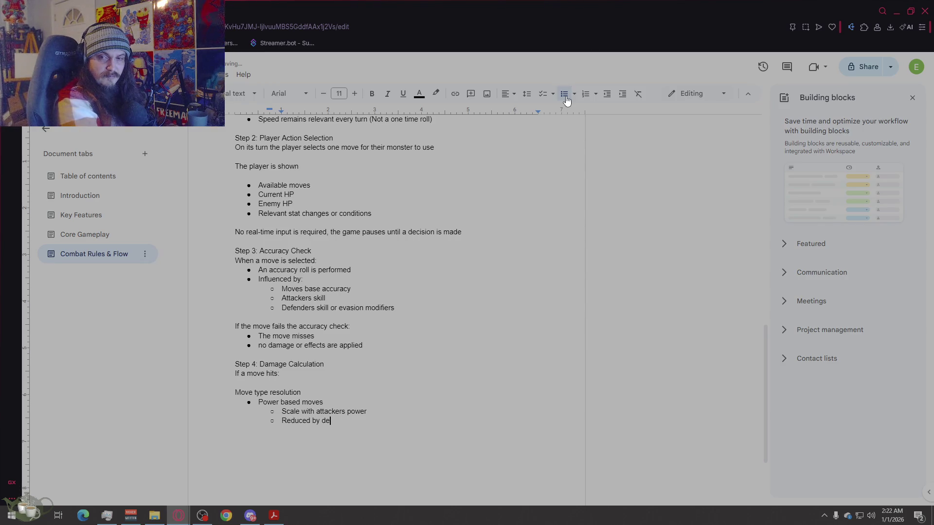
pyautogui.write('fense')
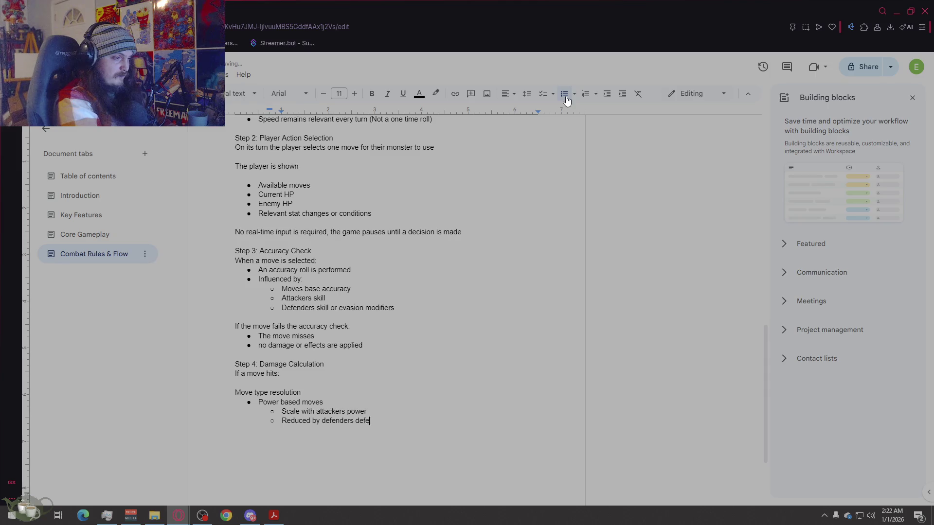
pyautogui.press('Return')
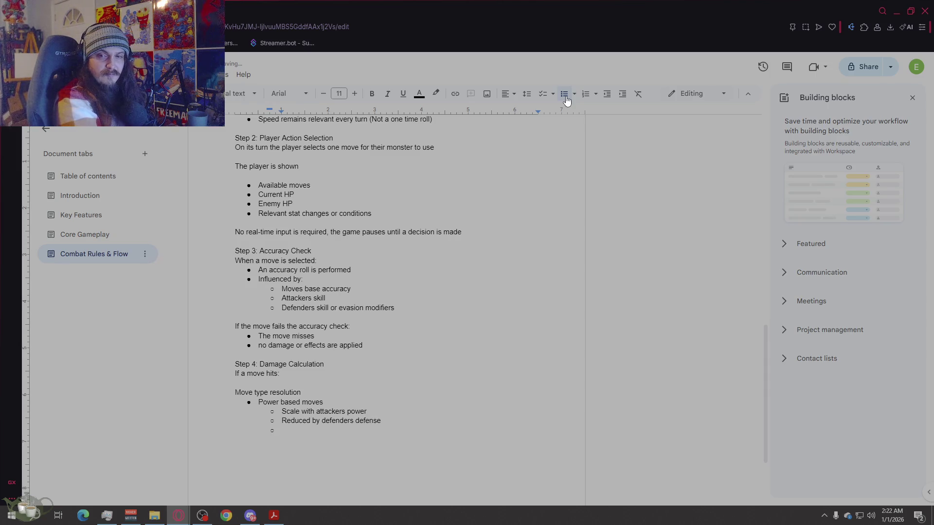
# Step: Add 'Intelligence based moves' scaling with intelligence, reduced by special defense, then start 'Damage is calculated using'
pyautogui.write('Intelli')
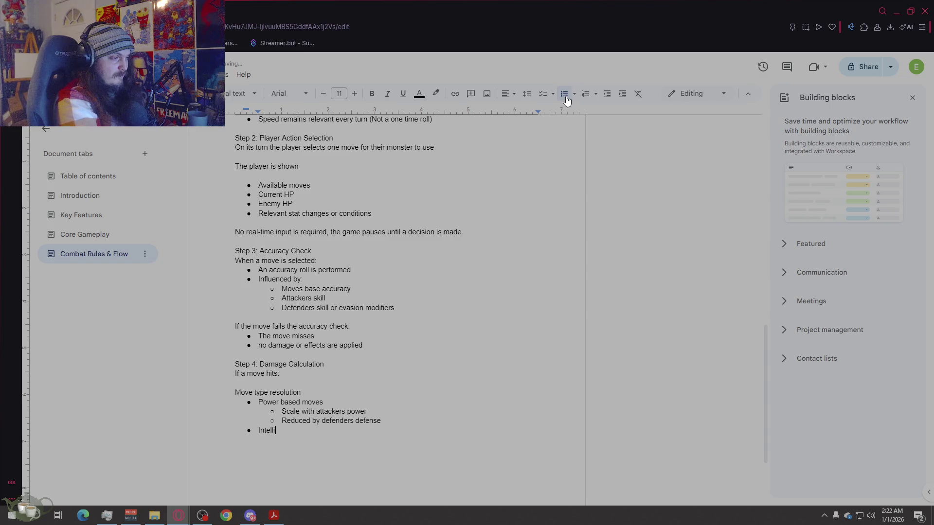
pyautogui.write('gence based moves')
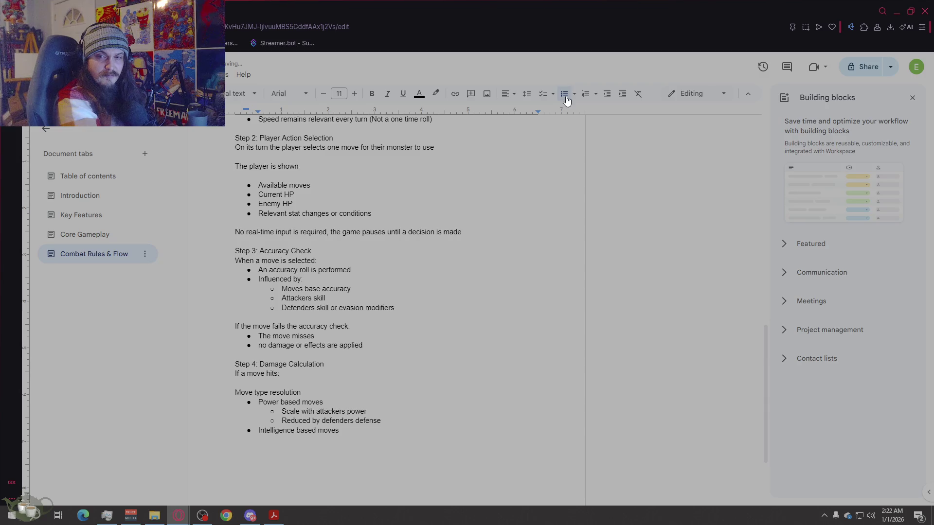
pyautogui.press('Return')
pyautogui.write('S')
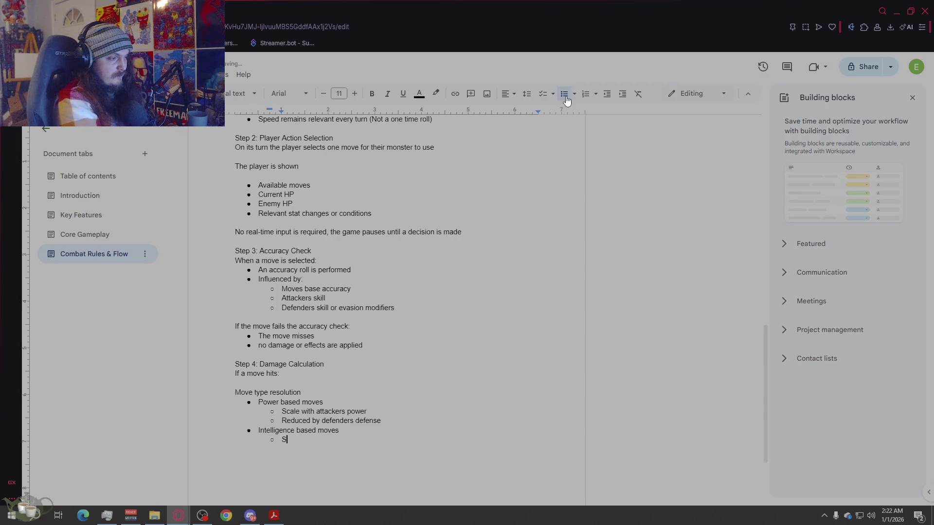
pyautogui.write('cale with attackers intelligence')
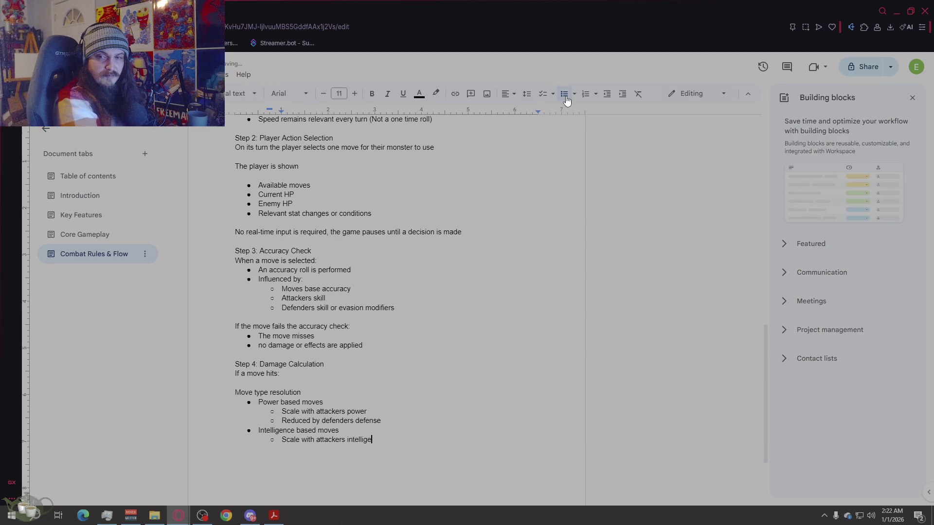
pyautogui.press('Return')
pyautogui.write('Reduce ')
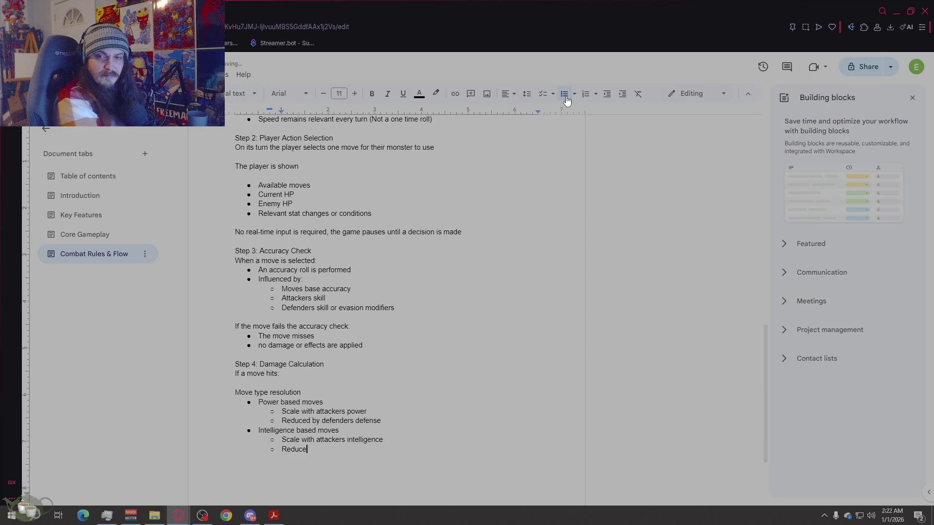
pyautogui.write('by de')
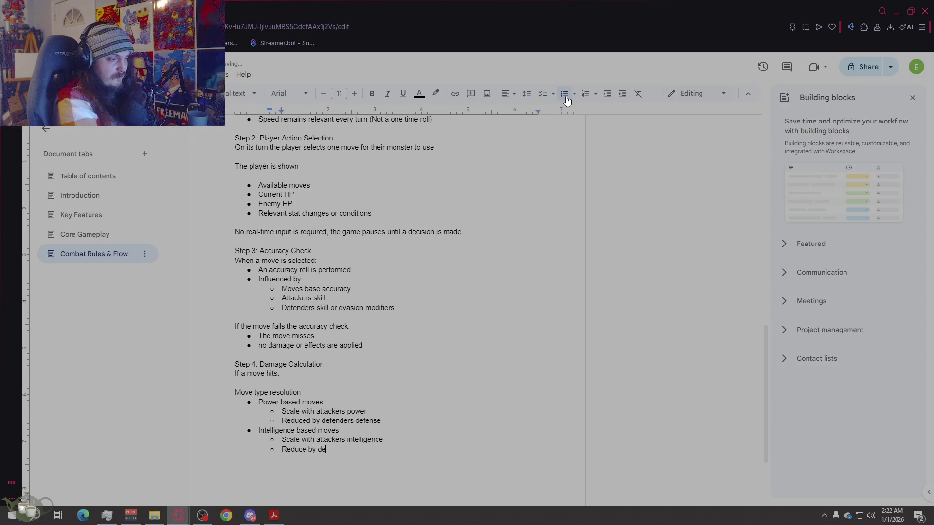
pyautogui.write('fenders s')
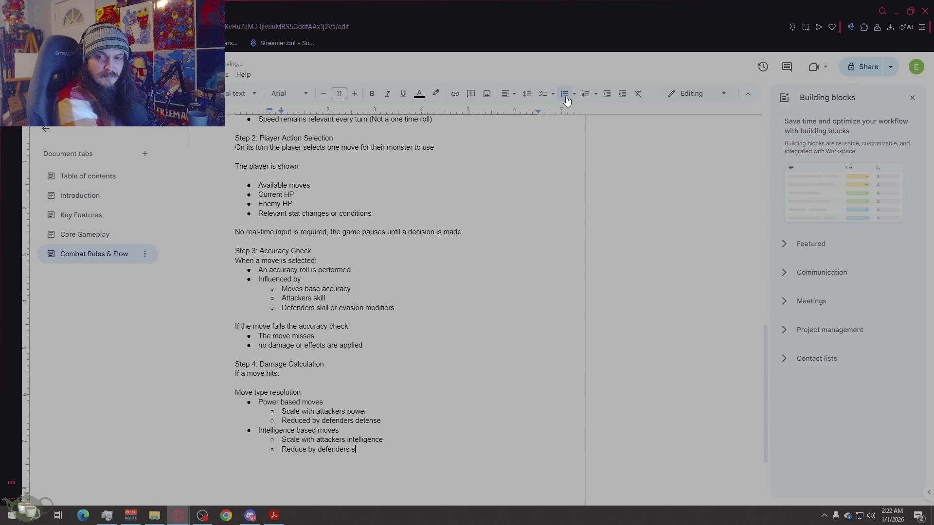
pyautogui.write('pecial defnese')
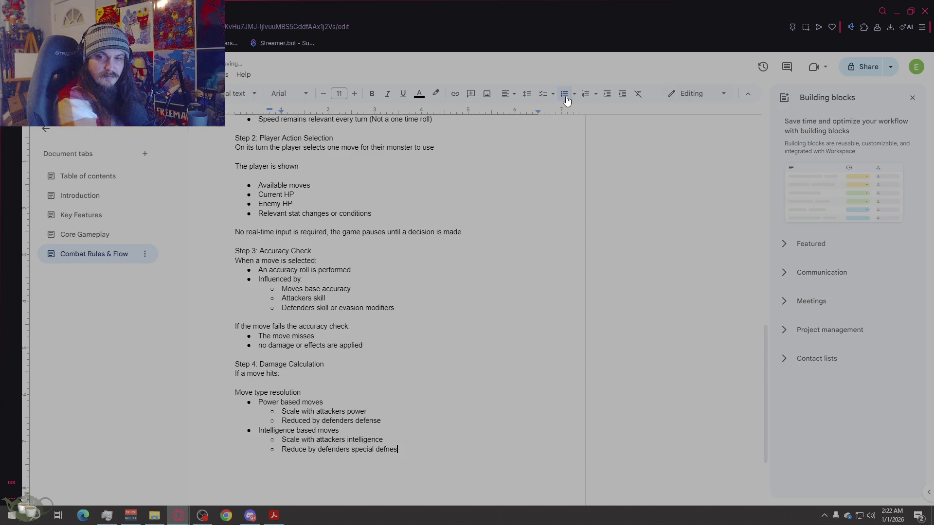
pyautogui.press('BackSpace')
pyautogui.press('BackSpace')
pyautogui.press('BackSpace')
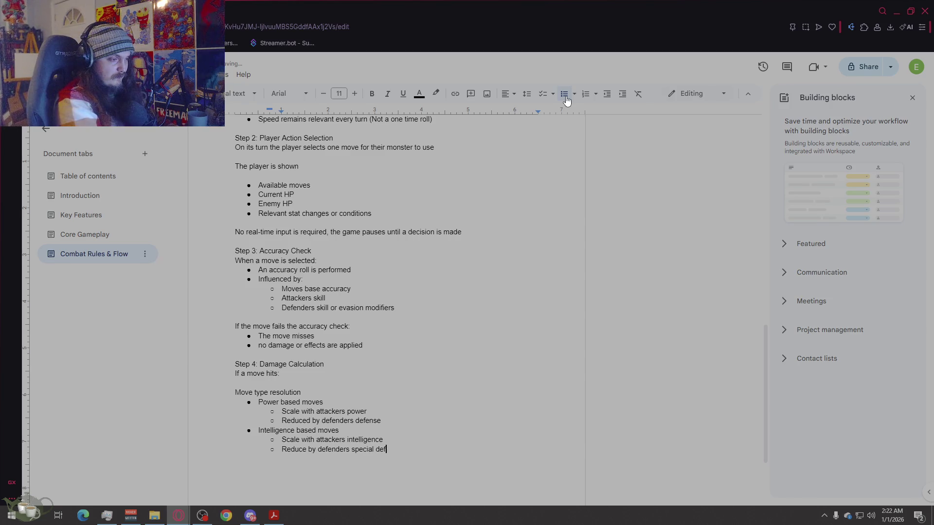
pyautogui.write('ense')
pyautogui.press('Return')
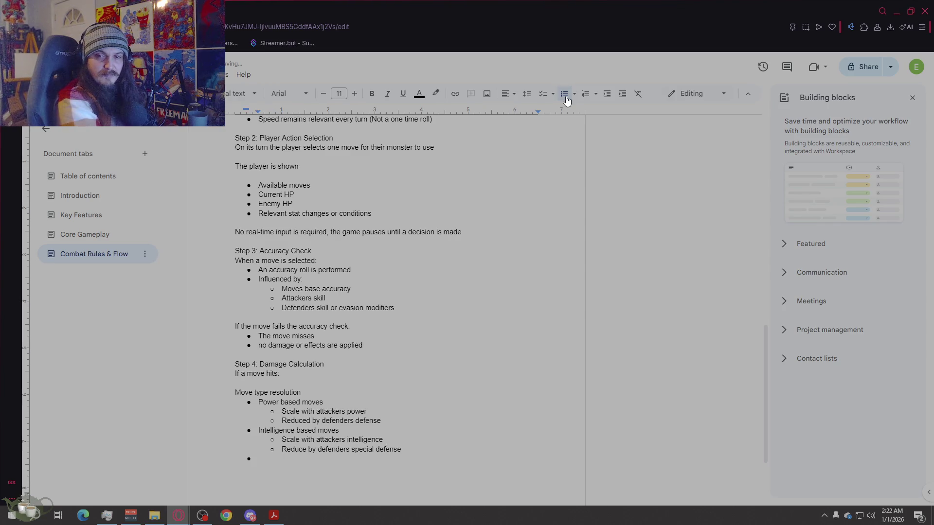
pyautogui.write('Damage is')
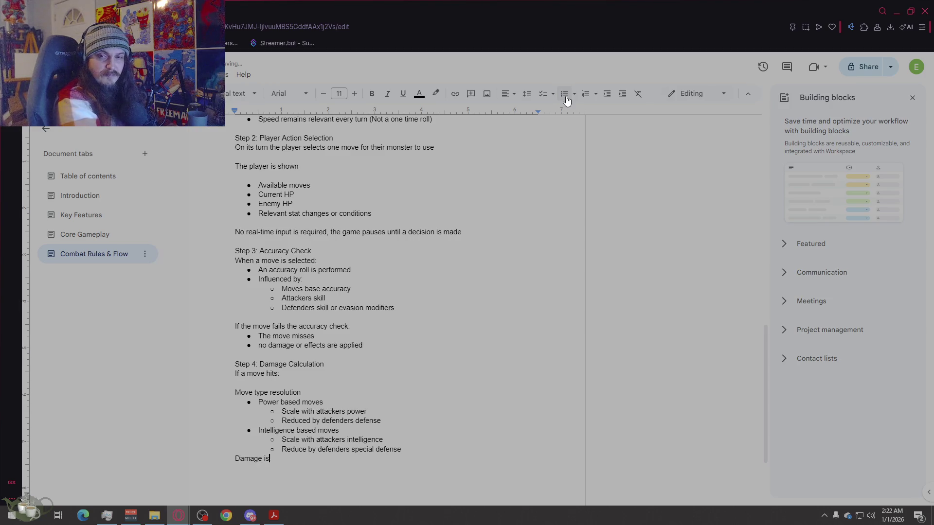
pyautogui.write(' calculated using')
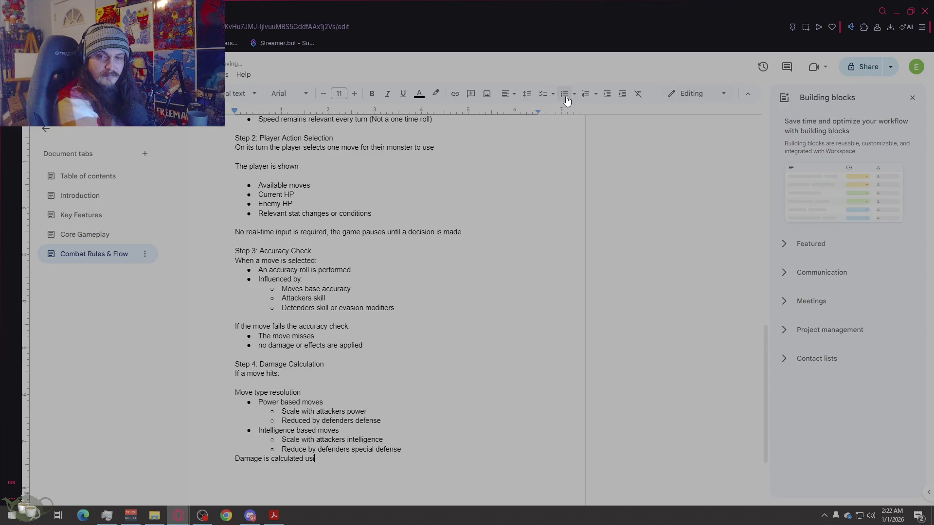
# Step: Add a colon to 'Damage is calculated using' and start a bulleted list beneath it
pyautogui.press('Return')
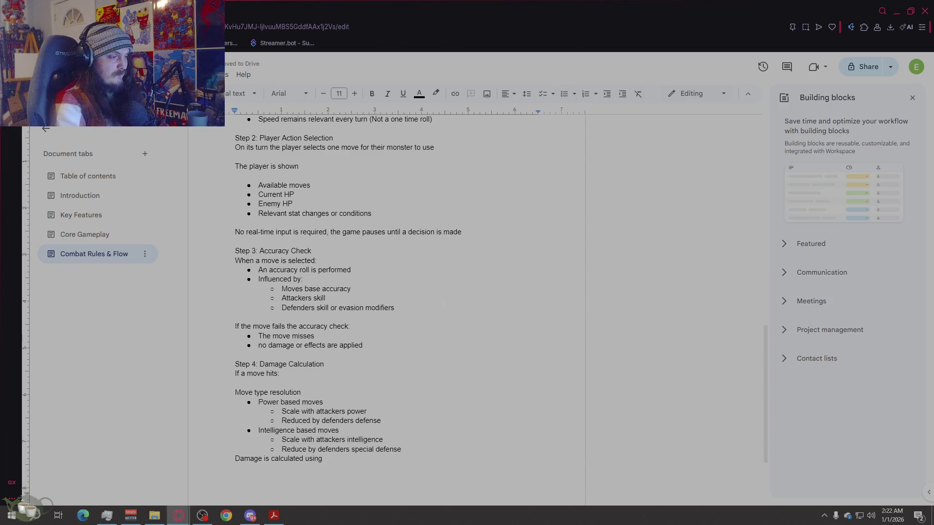
pyautogui.click(402, 448)
pyautogui.press('Return')
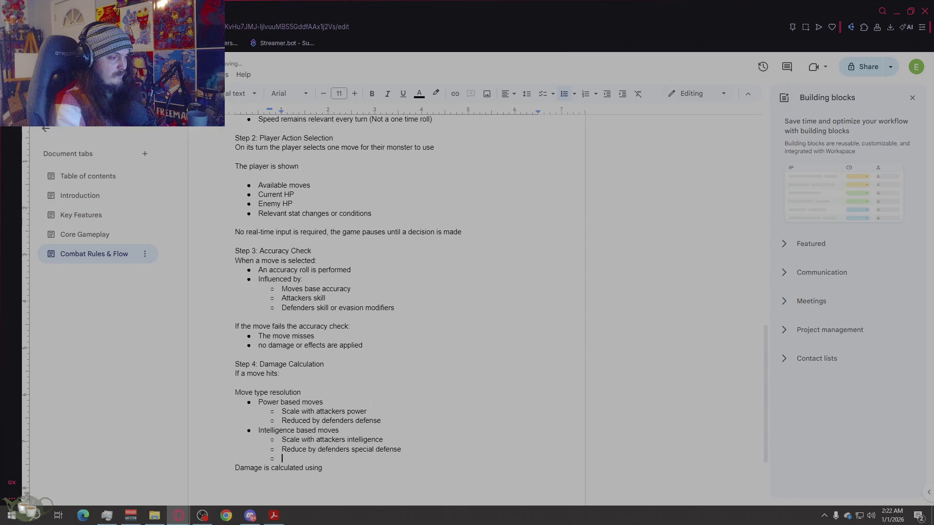
pyautogui.press('BackSpace')
pyautogui.click(341, 469)
pyautogui.press('Return')
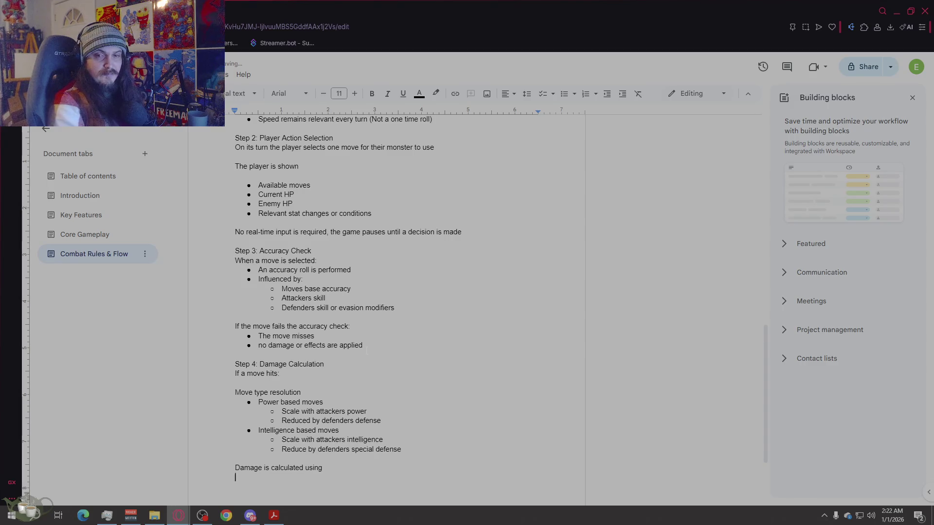
pyautogui.click(365, 468)
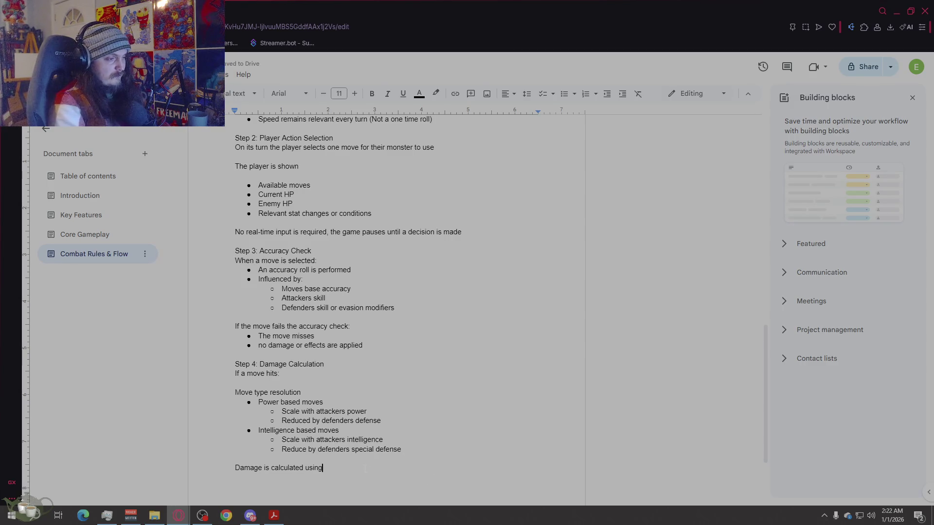
pyautogui.write(':')
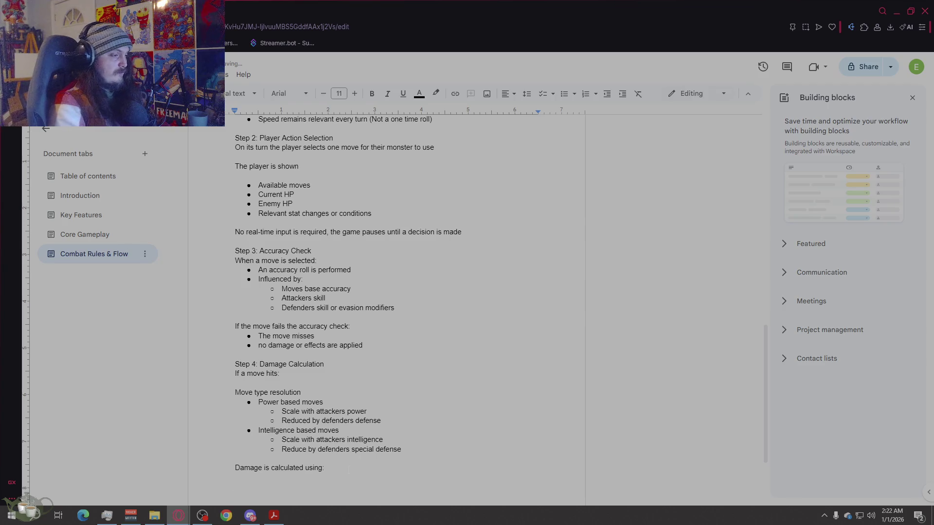
pyautogui.press('Return')
pyautogui.click(564, 94)
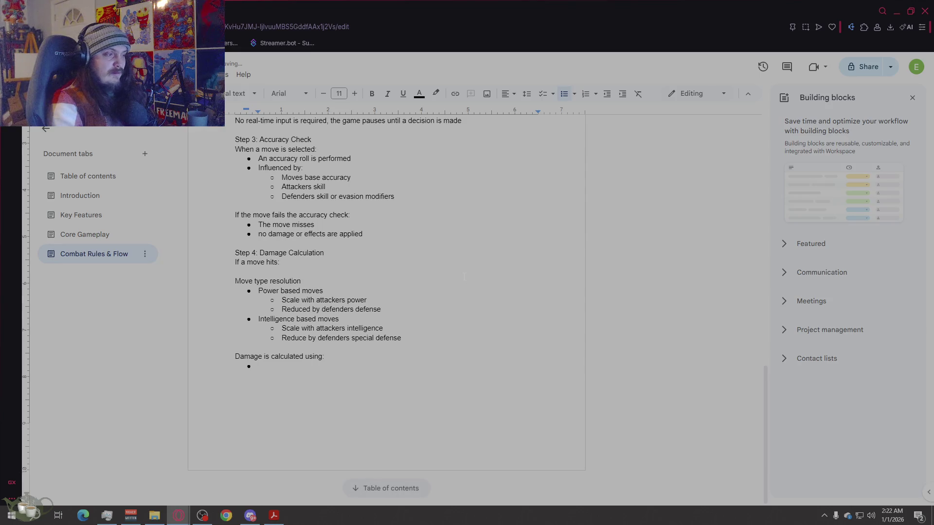
# Step: List damage factors: move base power, relevant offensive stat, relevant defense stat, random variance
pyautogui.write('Move bas empower')
pyautogui.press('Return')
pyautogui.write('Releveant')
pyautogui.press('Return')
pyautogui.press('BackSpace')
pyautogui.press('BackSpace')
pyautogui.press('BackSpace')
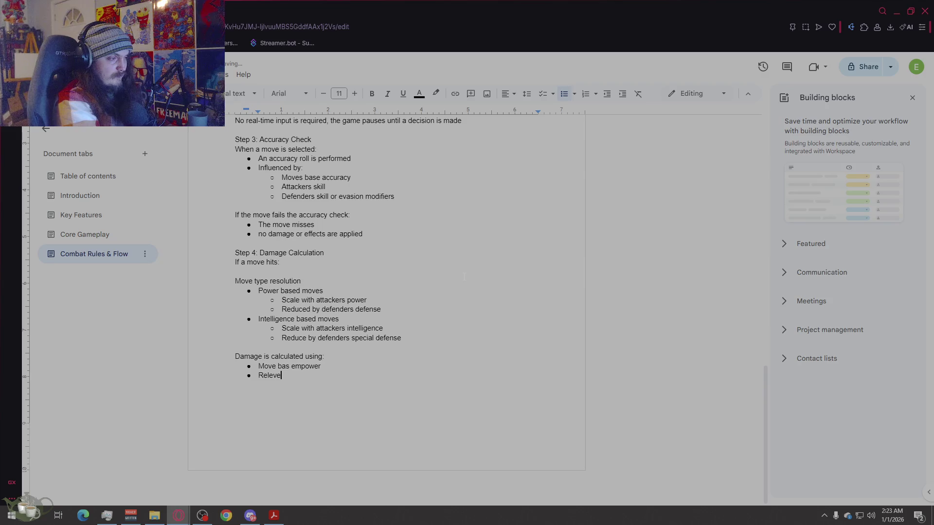
pyautogui.write('nt ')
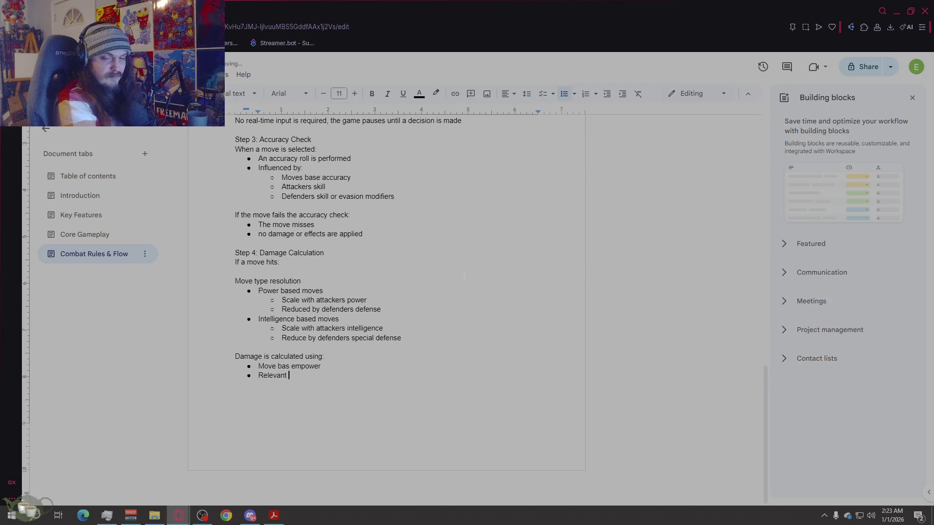
pyautogui.write('offensive s')
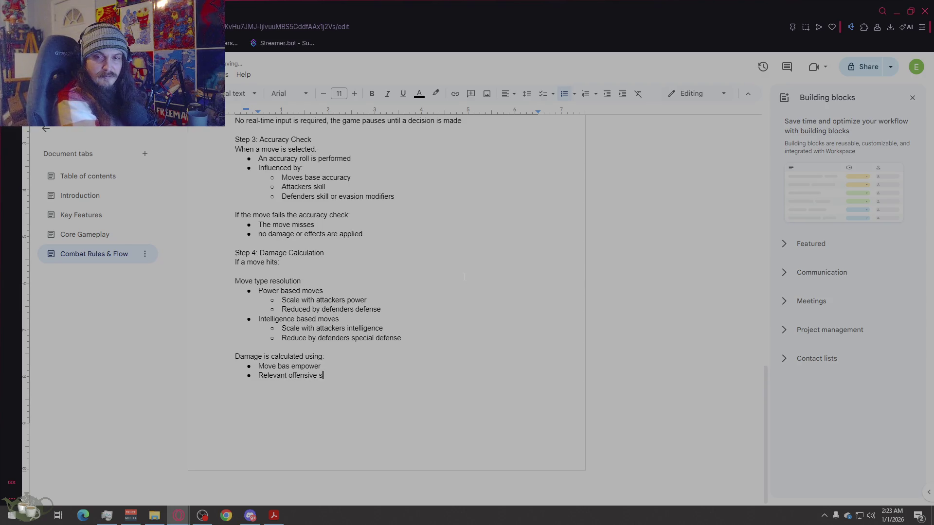
pyautogui.write('tat')
pyautogui.press('Return')
pyautogui.write('Relevenat defe')
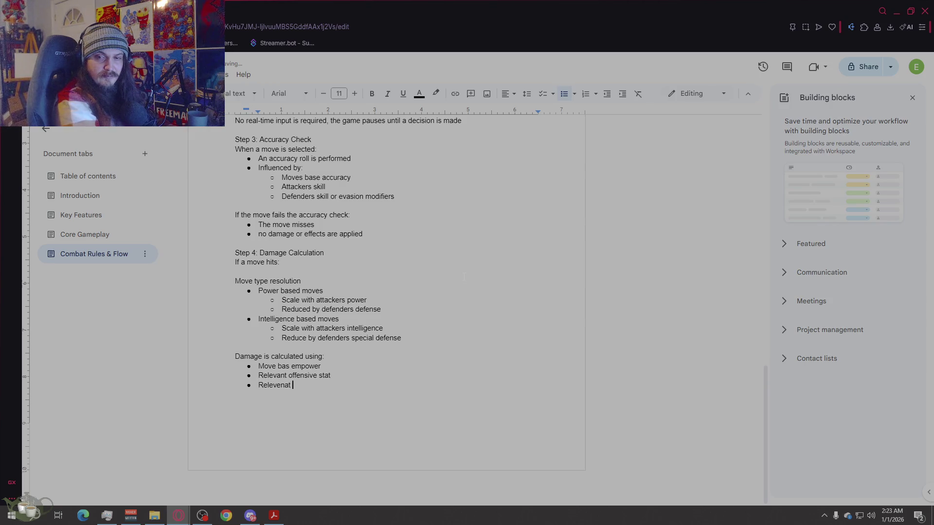
pyautogui.write('nse stat')
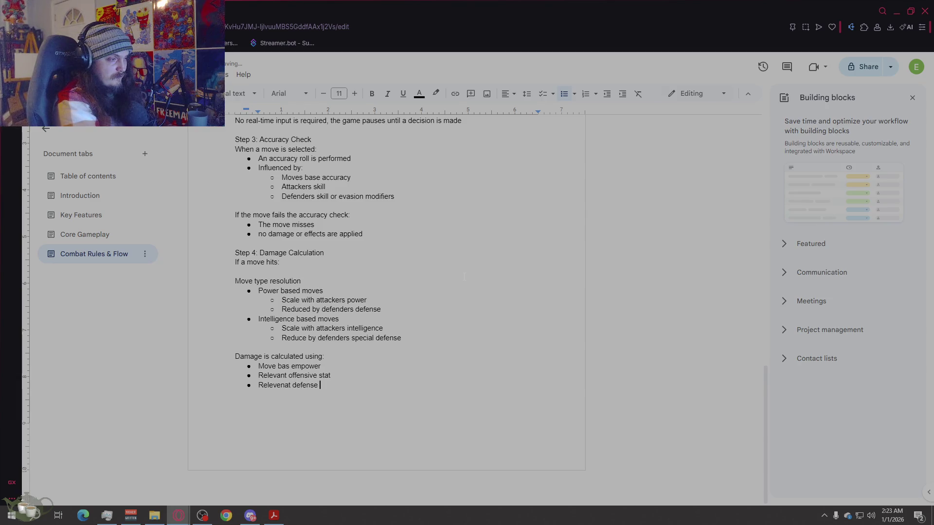
pyautogui.press('Return')
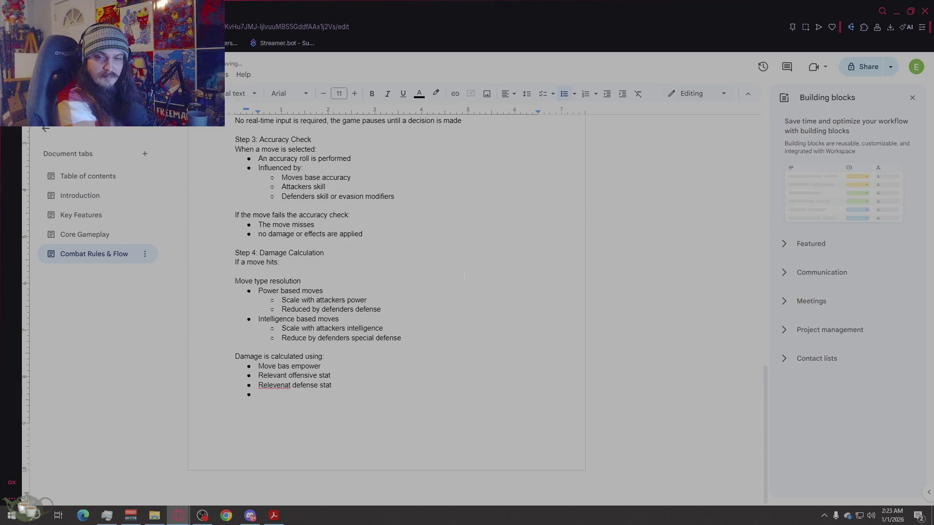
pyautogui.write('Random Variance')
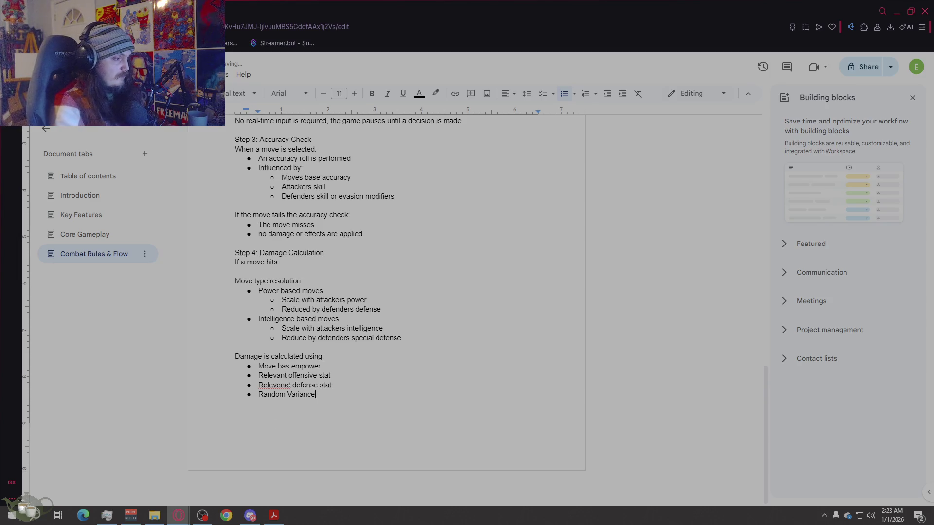
# Step: Correct 'Relevenat' to 'Relevant' and make the last bullet 'Random variance (small, bounded)'
pyautogui.rightClick(277, 385)
pyautogui.rightClick(277, 384)
pyautogui.click(277, 384)
pyautogui.click(277, 371)
pyautogui.click(369, 437)
pyautogui.press('BackSpace')
pyautogui.press('BackSpace')
pyautogui.press('BackSpace')
pyautogui.write('variance (small, bounded')
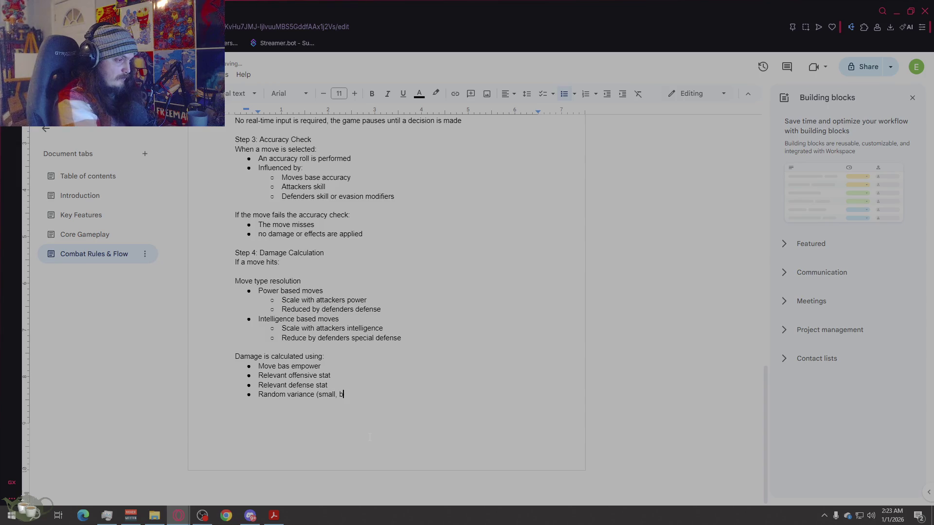
pyautogui.write(')')
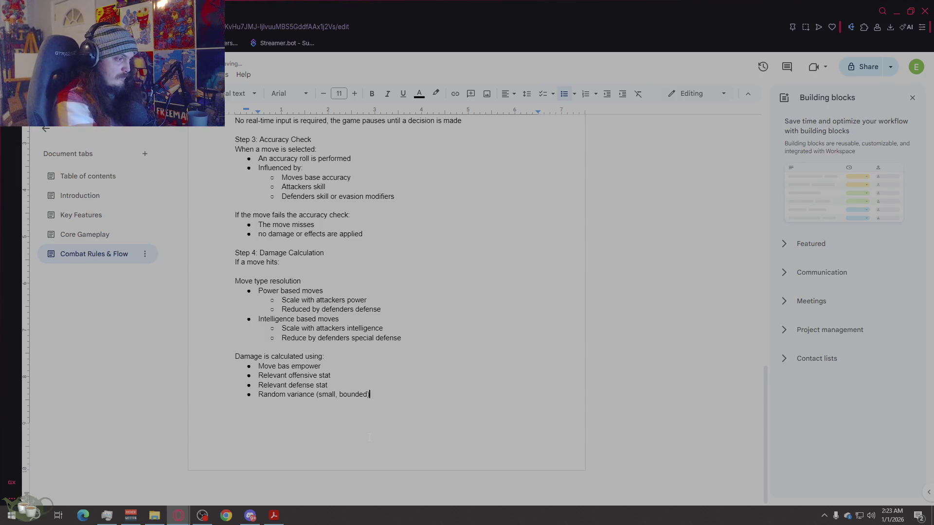
pyautogui.press('Return')
pyautogui.press('Return')
pyautogui.press('Return')
pyautogui.write('Exact formul')
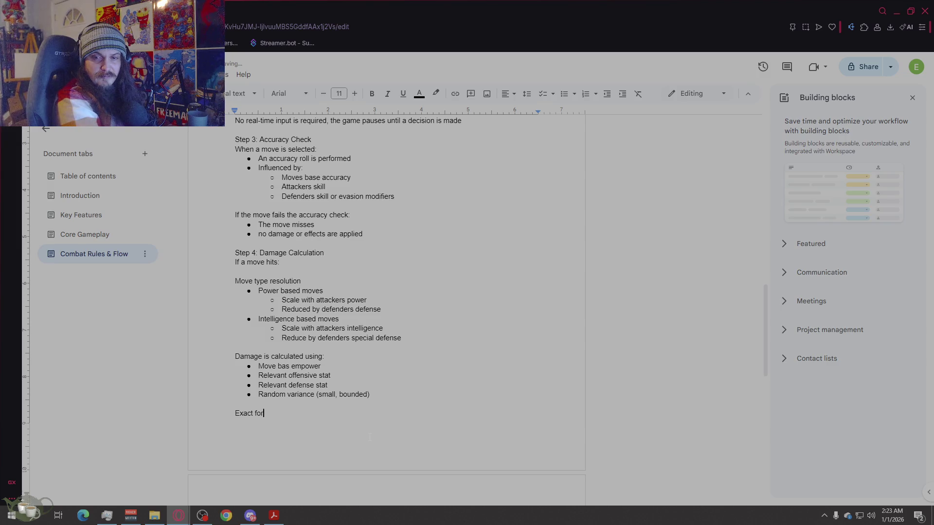
pyautogui.write('as are intentionally')
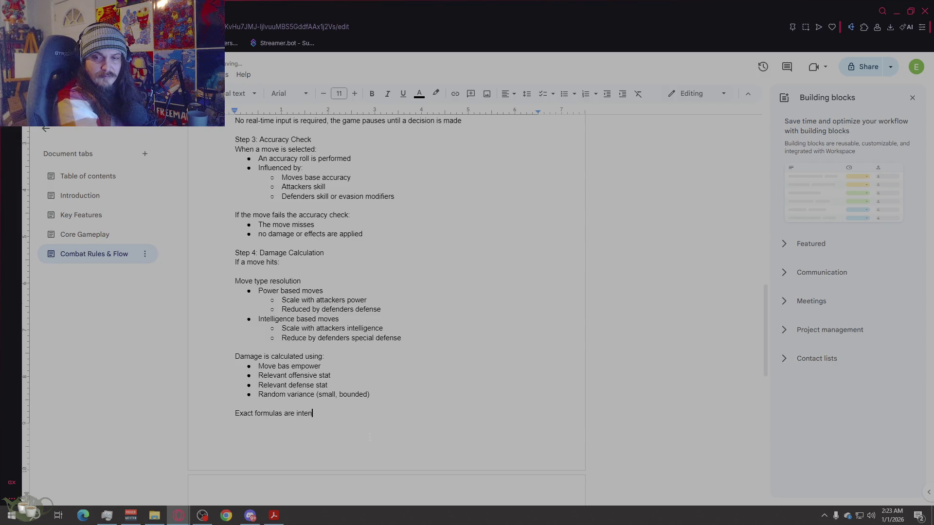
pyautogui.press('BackSpace')
pyautogui.press('BackSpace')
pyautogui.press('BackSpace')
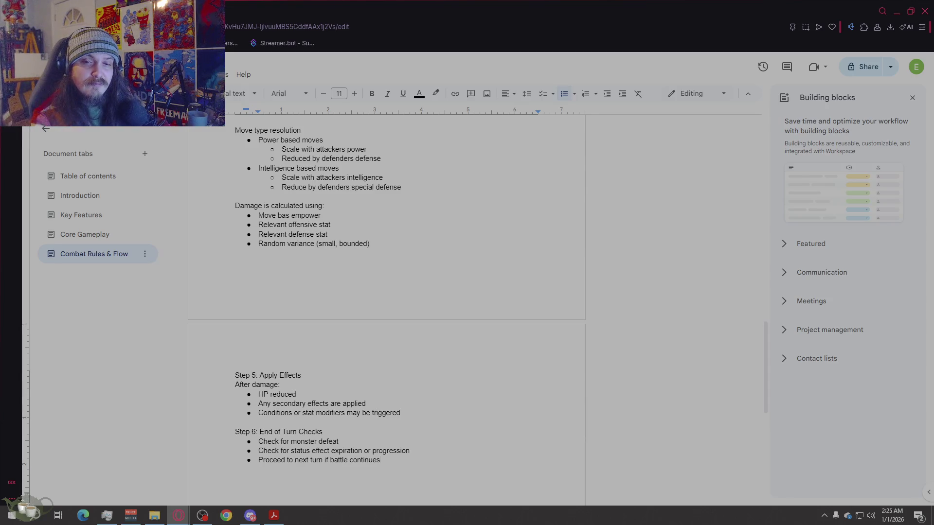
# Step: Add the '3) Battle Conclusion' heading followed by a plain 'Battle ends when:' line
pyautogui.scroll(5, 495, 316)
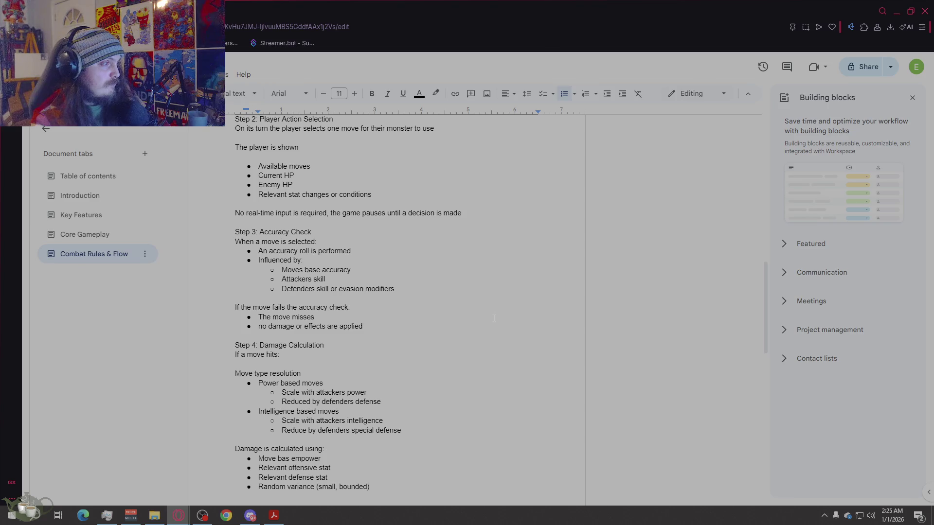
pyautogui.scroll(5, 492, 316)
pyautogui.scroll(-10, 492, 317)
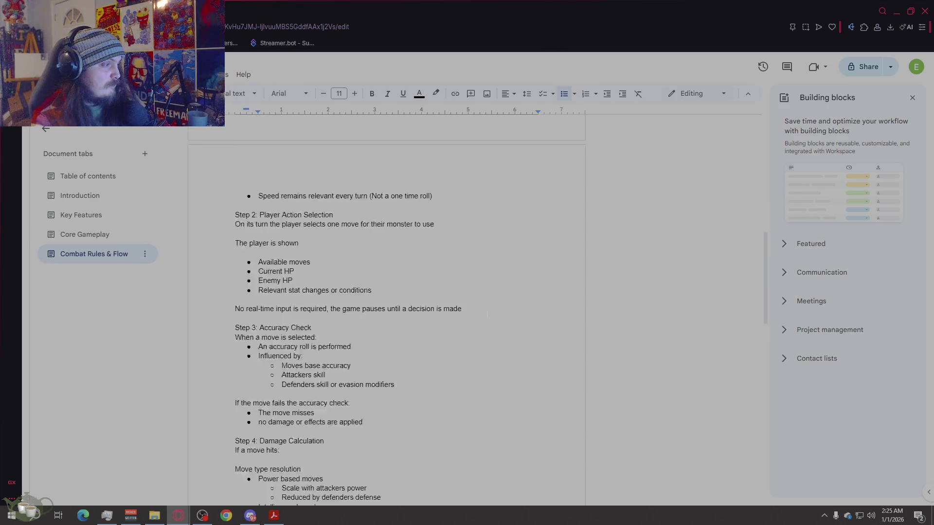
pyautogui.press('Return')
pyautogui.press('Return')
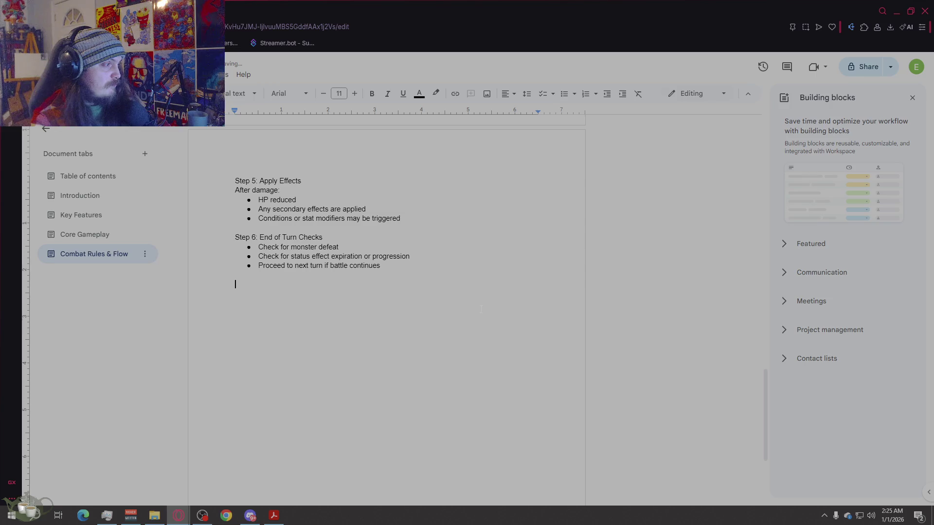
pyautogui.write('3')
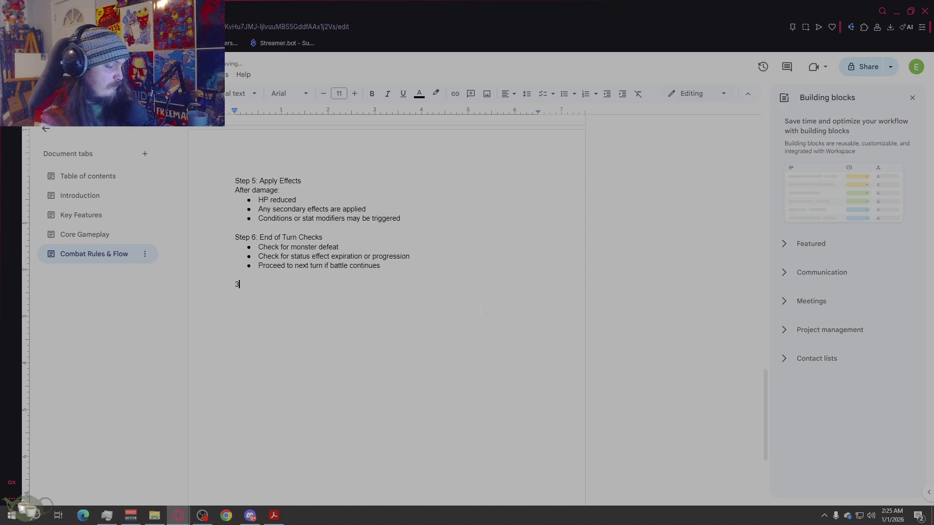
pyautogui.write(') ')
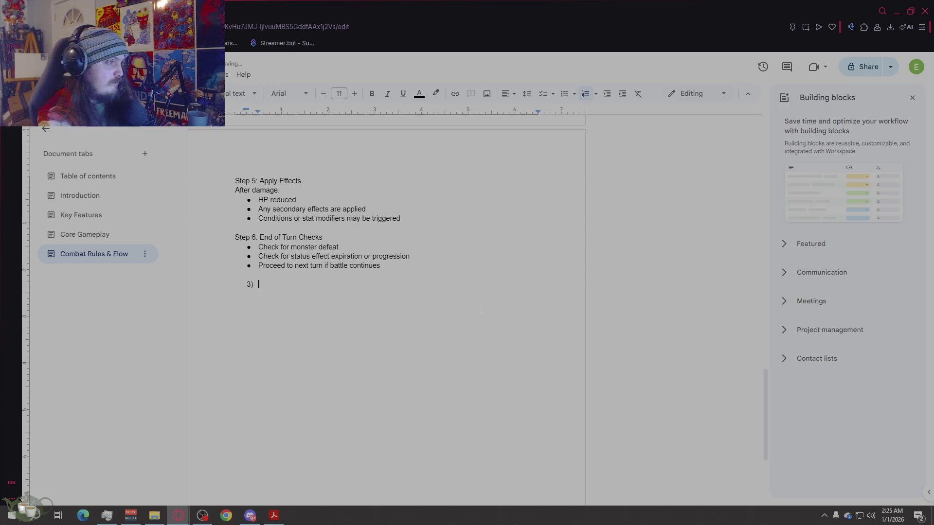
pyautogui.write('Battl')
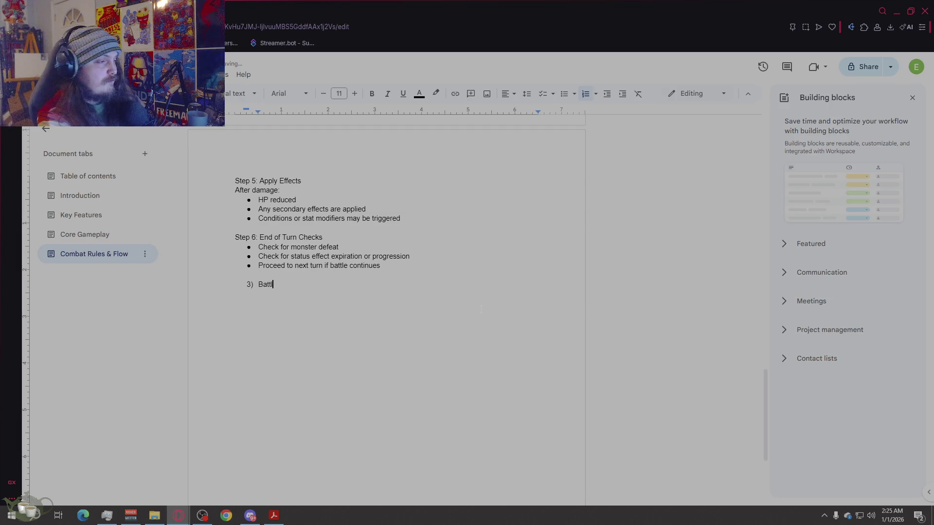
pyautogui.write('e Conclusion')
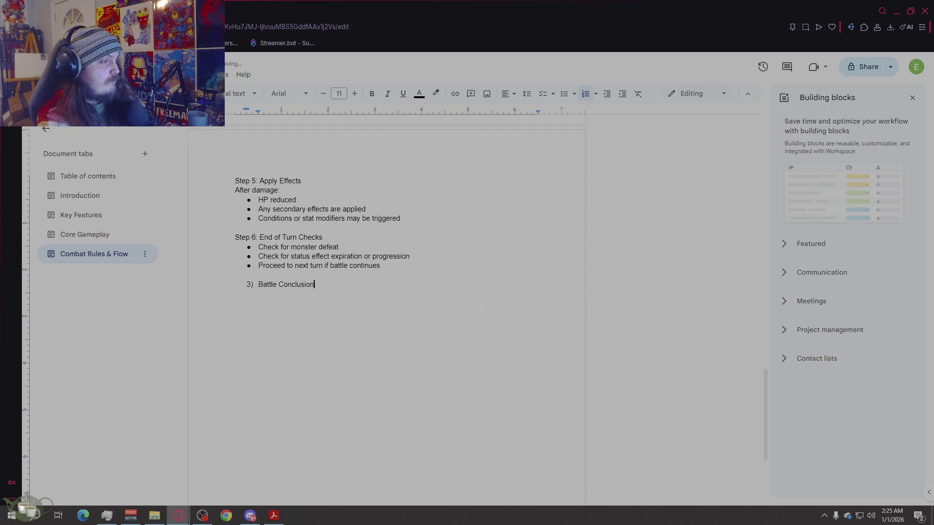
pyautogui.press('Return')
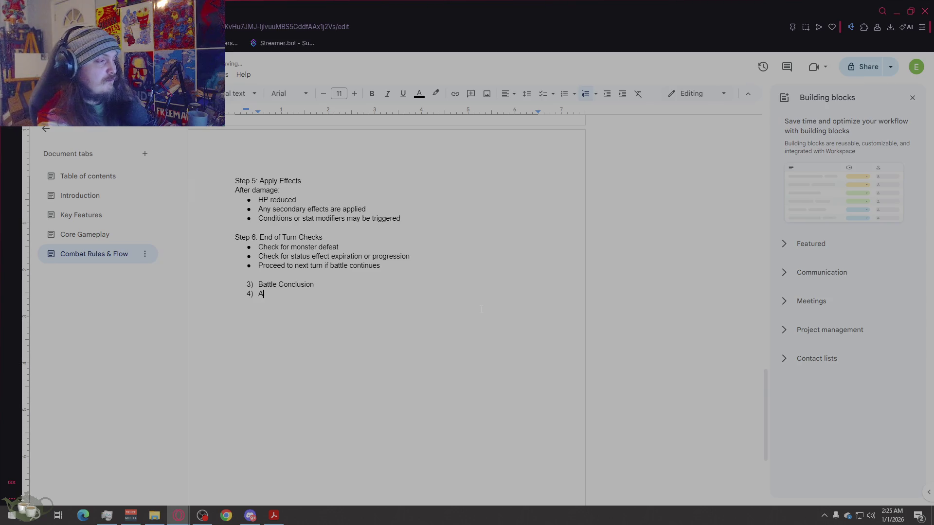
pyautogui.press('BackSpace')
pyautogui.press('BackSpace')
pyautogui.press('BackSpace')
pyautogui.write('n')
pyautogui.press('Return')
pyautogui.press('BackSpace')
pyautogui.press('BackSpace')
pyautogui.write('Battle ends when:')
pyautogui.press('Return')
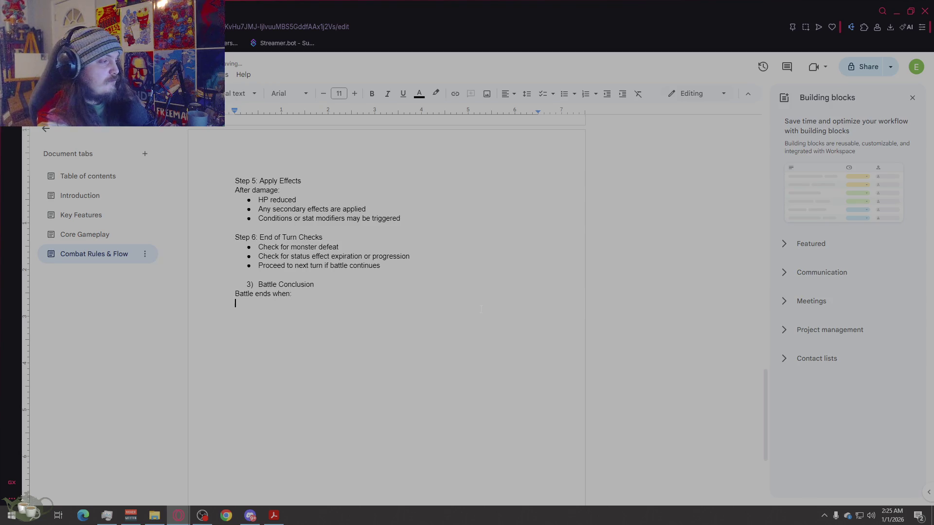
# Step: Bullet three end conditions: a monster's HP reaches zero, tournament rules, special conditions met; begin 'Victory Outcomes:'
pyautogui.click(566, 99)
pyautogui.write('One monsters HP reaches zero')
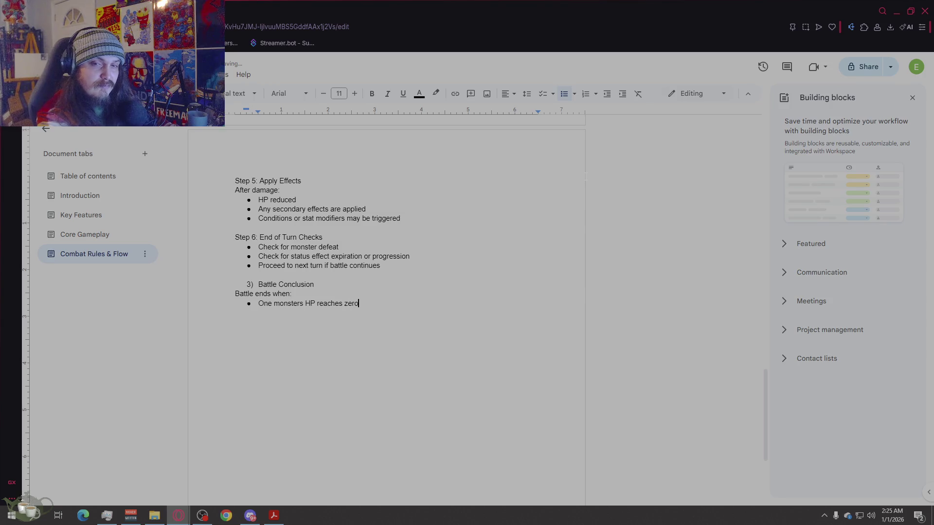
pyautogui.press('Return')
pyautogui.write('Tourn')
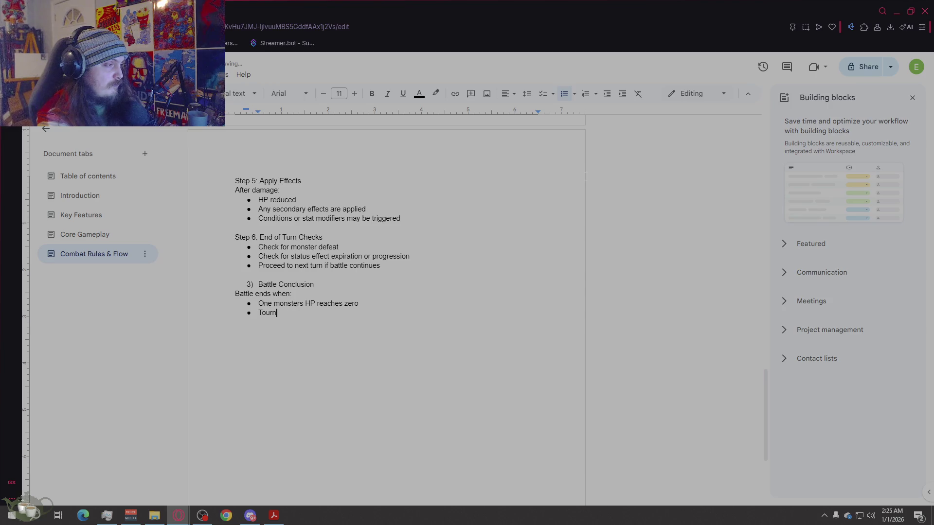
pyautogui.write('manament r')
pyautogui.write('ules trigger a conclusion')
pyautogui.press('Return')
pyautogui.write('Special')
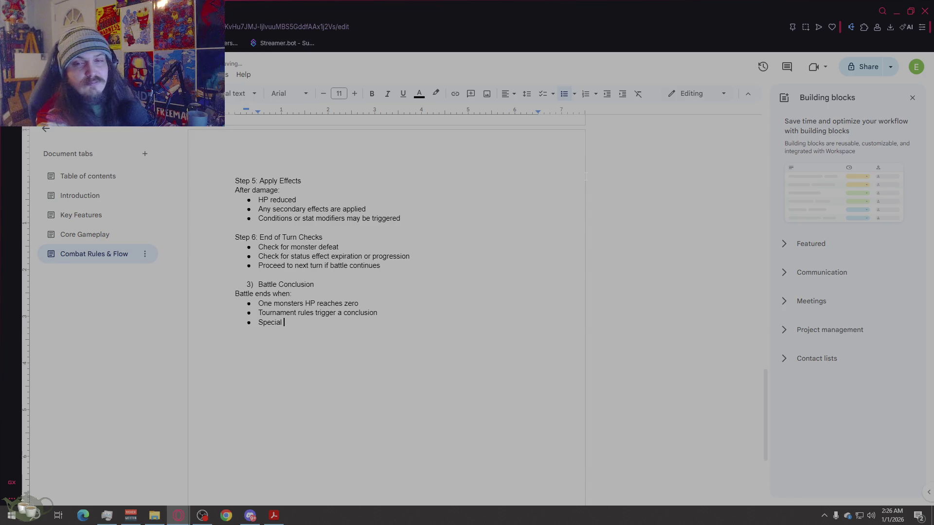
pyautogui.write(' conditions are met')
pyautogui.press('Return')
pyautogui.press('Return')
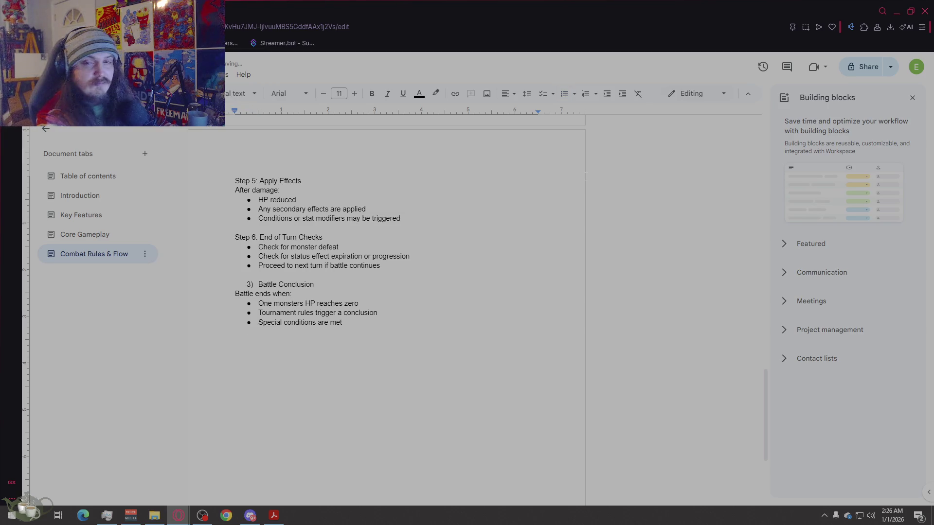
pyautogui.write('V')
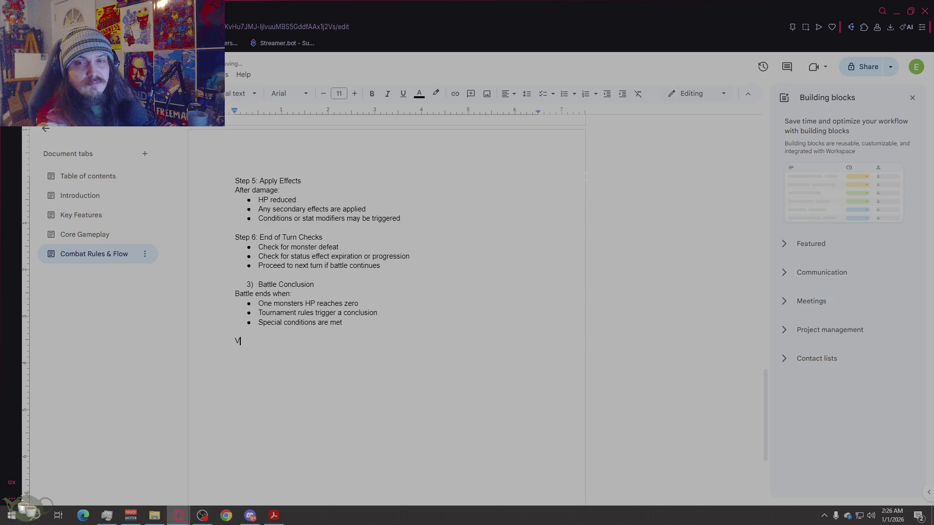
pyautogui.write('ictory O')
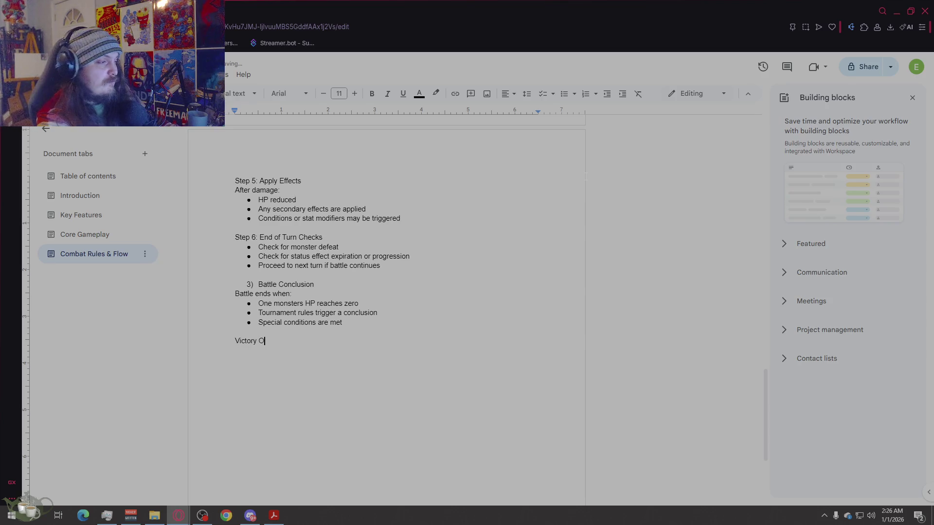
pyautogui.write('utcomes:')
# Step: Start the Victory Outcomes bullet list with 'Money reward'
pyautogui.press('Return')
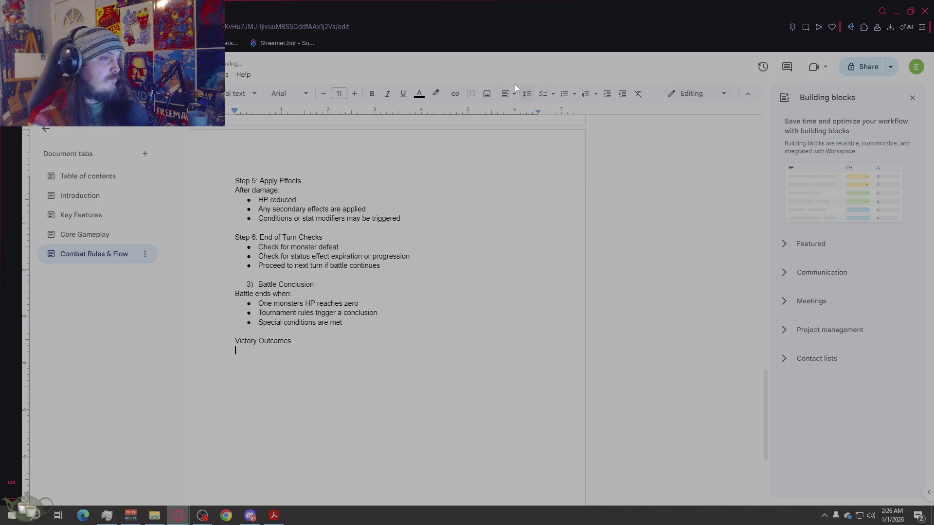
pyautogui.click(563, 96)
pyautogui.write('Mone')
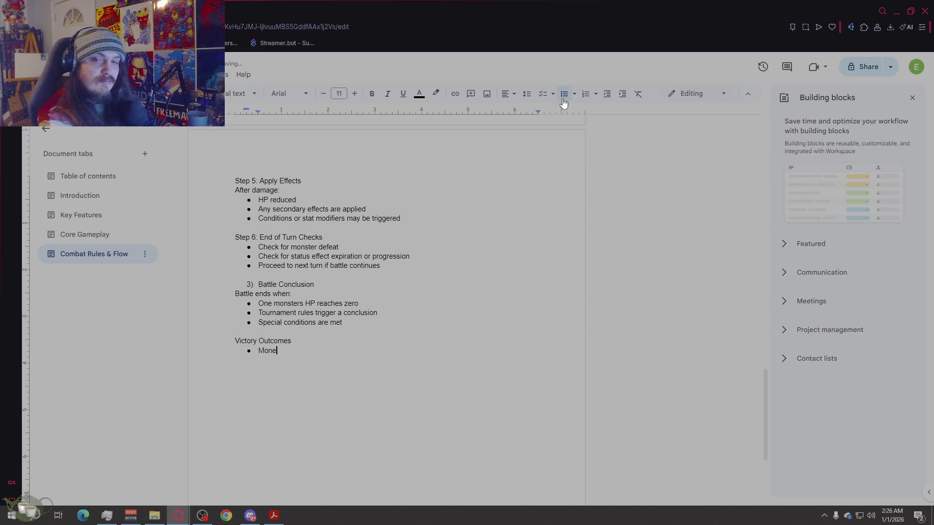
pyautogui.write('t  reward')
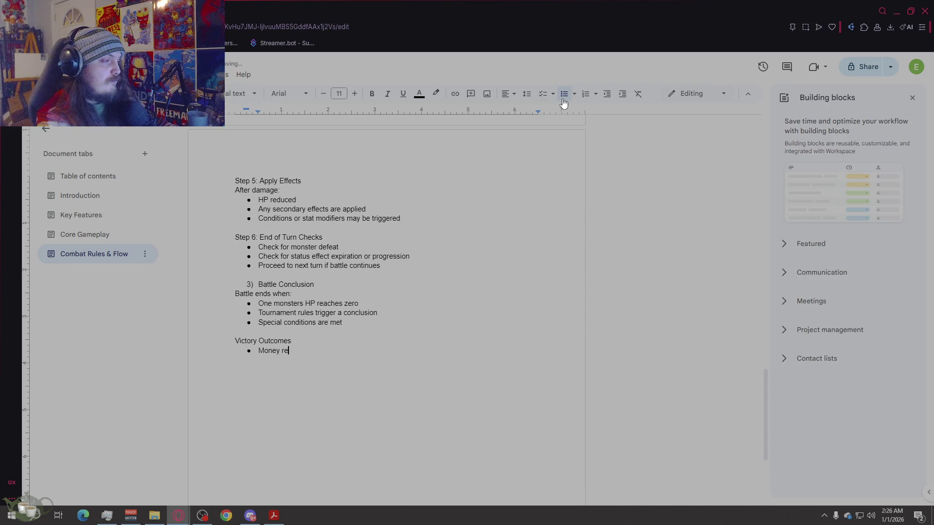
pyautogui.press('Return')
# Step: Add the second bullet 'Increased fatigue or injury risk'
pyautogui.write('I')
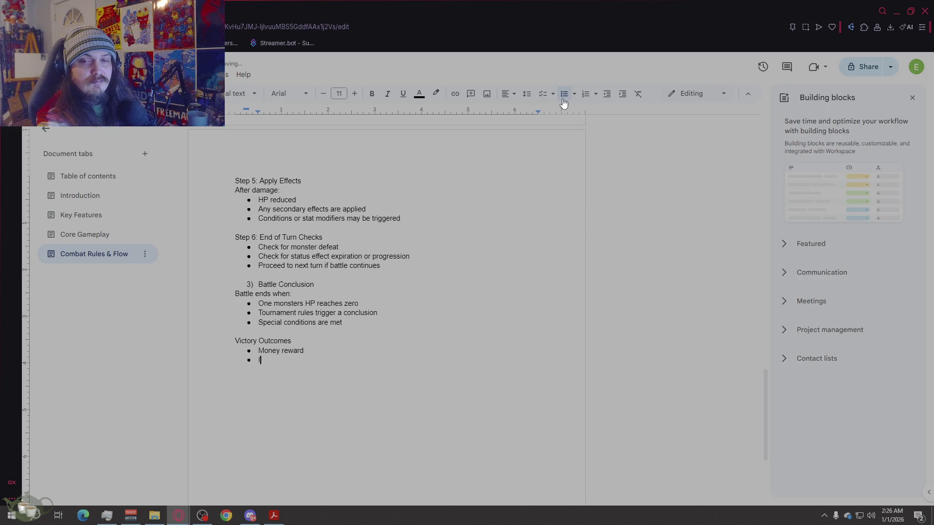
pyautogui.write('ncreased')
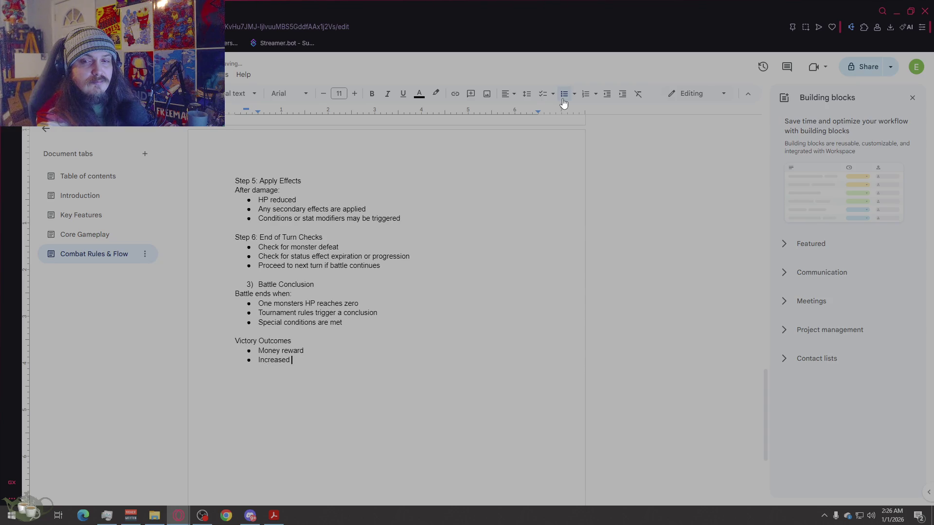
pyautogui.press('BackSpace')
pyautogui.press('BackSpace')
pyautogui.write('fatigue ')
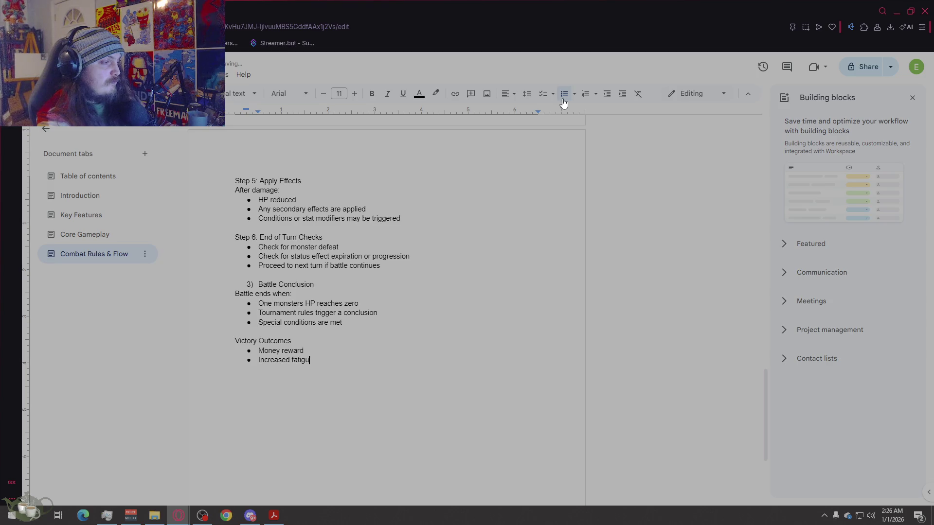
pyautogui.write('or in')
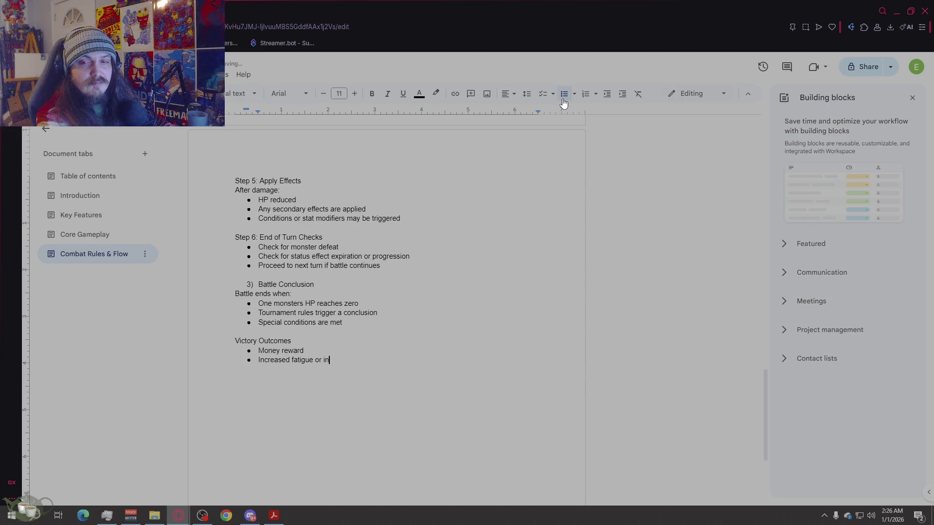
pyautogui.press('BackSpace')
pyautogui.press('BackSpace')
pyautogui.press('BackSpace')
pyautogui.press('BackSpace')
pyautogui.press('BackSpace')
pyautogui.write('risk')
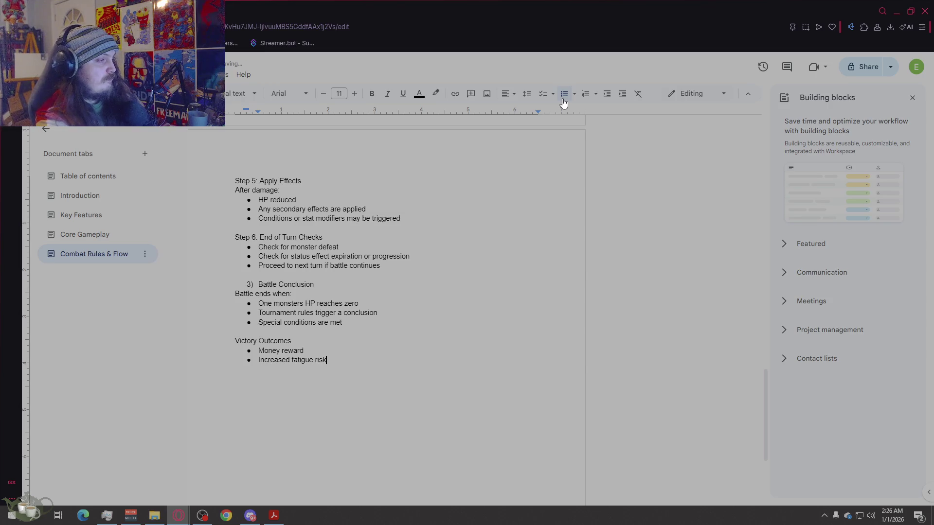
pyautogui.write(' o')
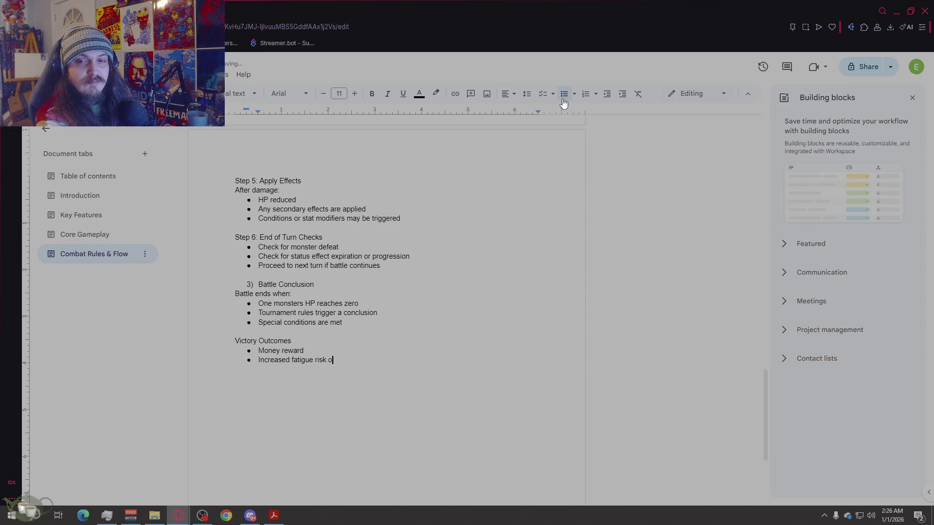
pyautogui.write('r increased injury')
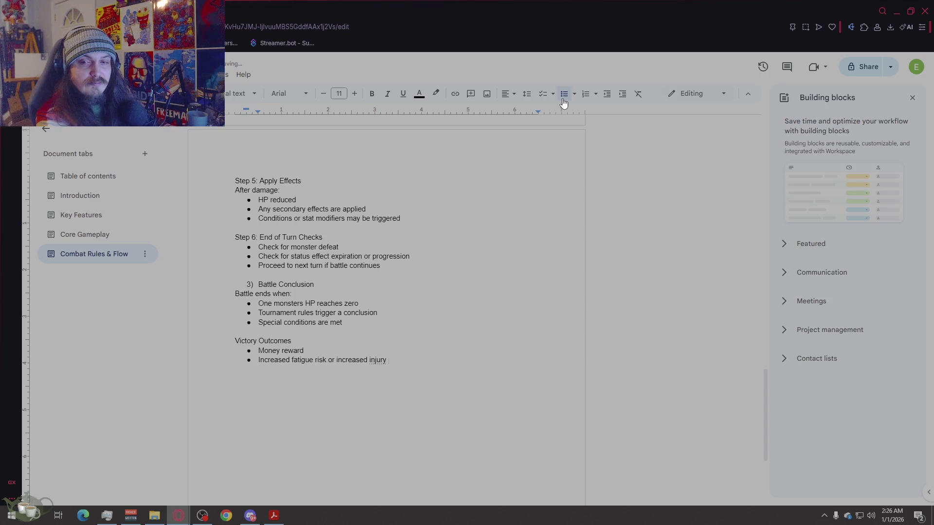
pyautogui.press('BackSpace')
pyautogui.press('BackSpace')
pyautogui.press('BackSpace')
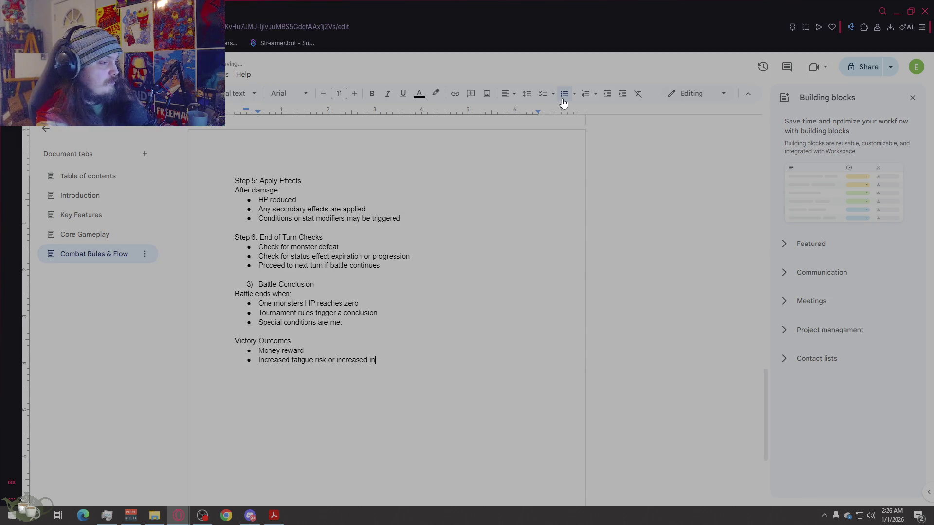
pyautogui.write('or ')
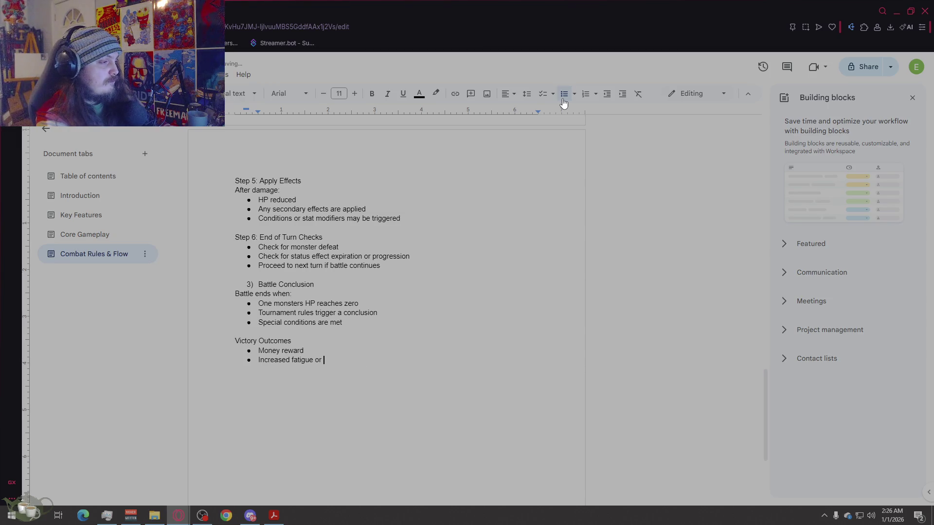
pyautogui.write("injury risk'")
pyautogui.press('Return')
pyautogui.press('BackSpace')
pyautogui.press('BackSpace')
pyautogui.press('BackSpace')
# Step: Add 'License advancement (If applicable)' as the last bullet and leave the list
pyautogui.press('Return')
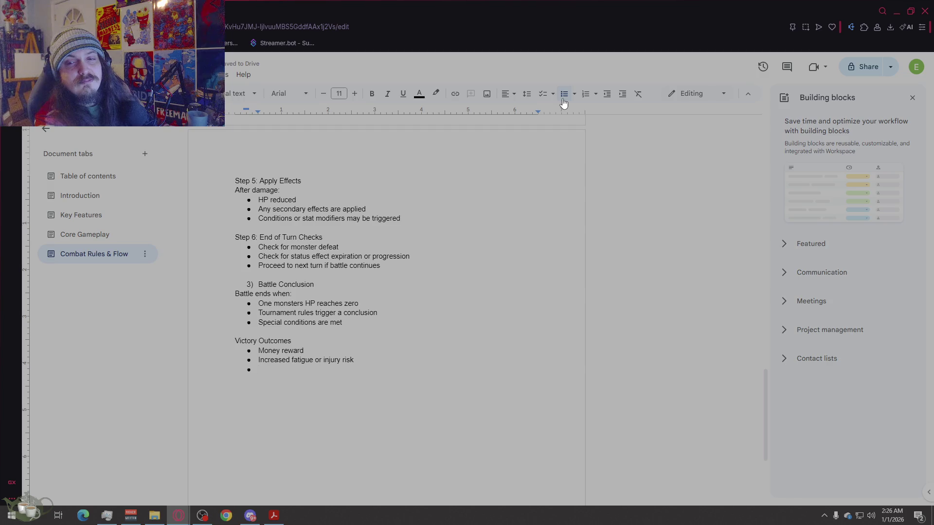
pyautogui.write('No license')
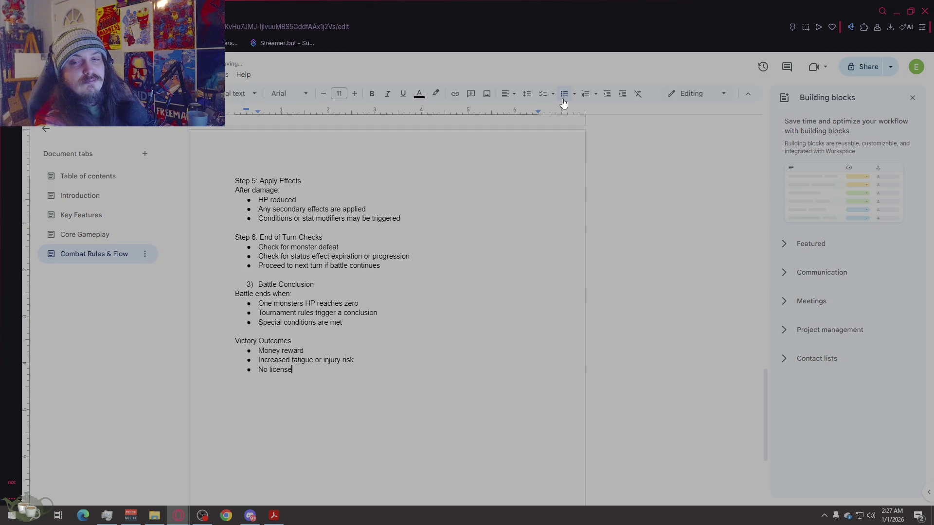
pyautogui.press('BackSpace')
pyautogui.press('BackSpace')
pyautogui.press('BackSpace')
pyautogui.press('BackSpace')
pyautogui.press('BackSpace')
pyautogui.write('Live')
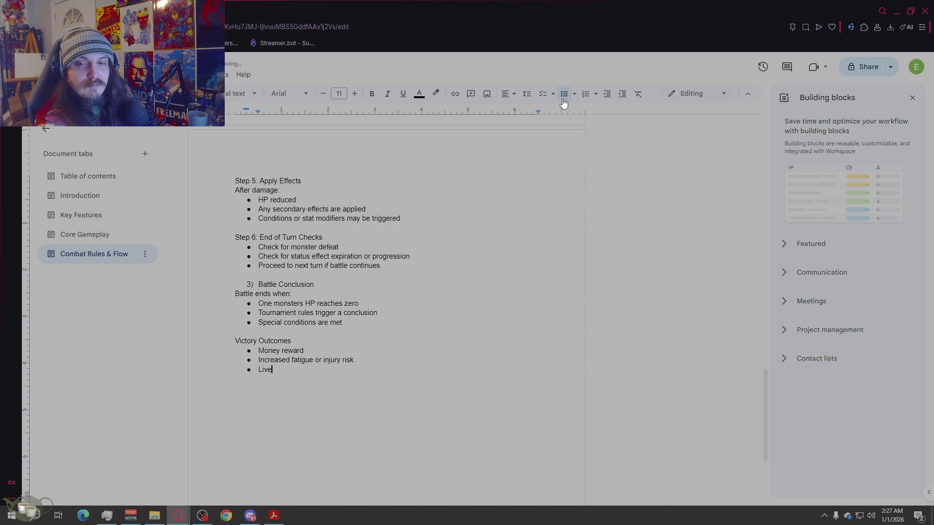
pyautogui.press('BackSpace')
pyautogui.press('BackSpace')
pyautogui.write('cense ')
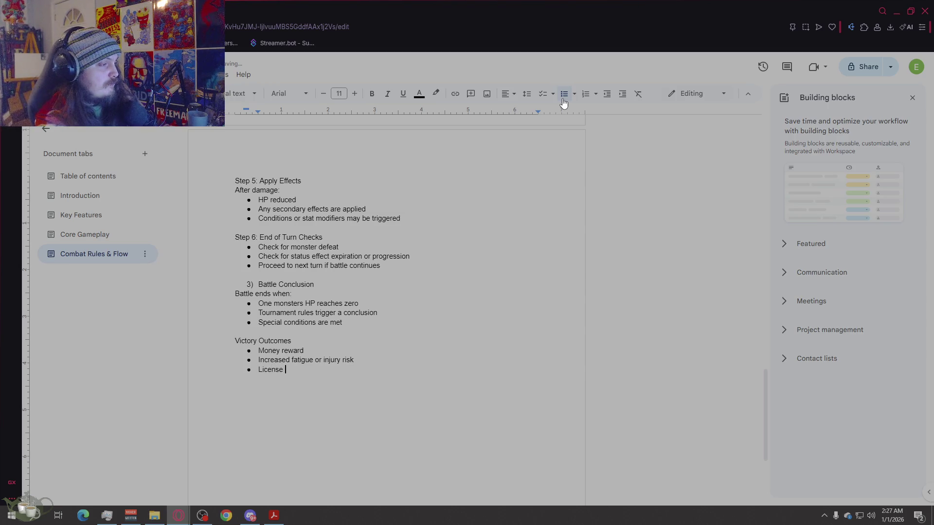
pyautogui.write('ad')
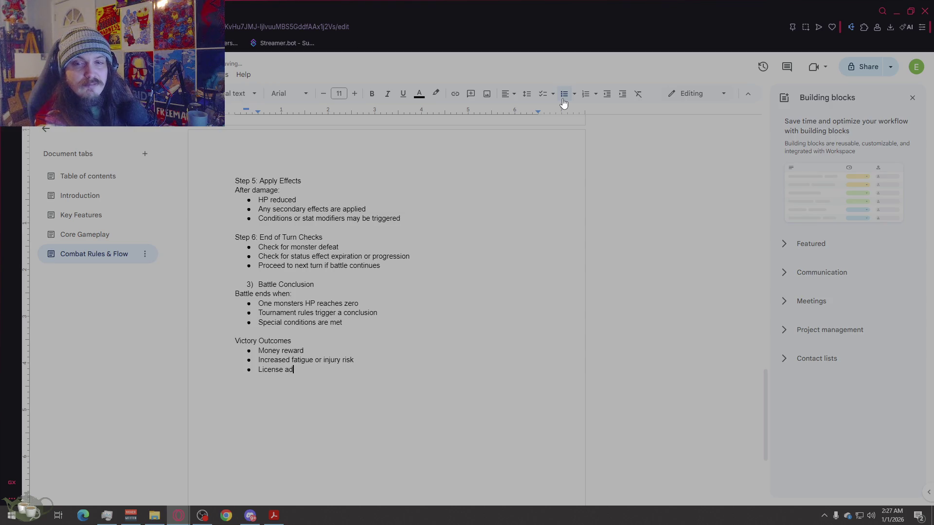
pyautogui.write('vancement ')
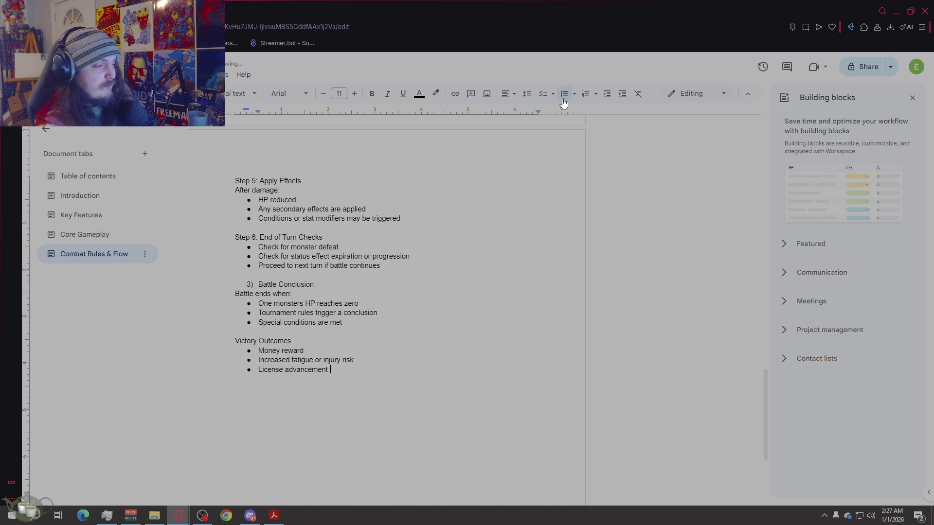
pyautogui.write('(If applicable')
pyautogui.press('Return')
pyautogui.press('Return')
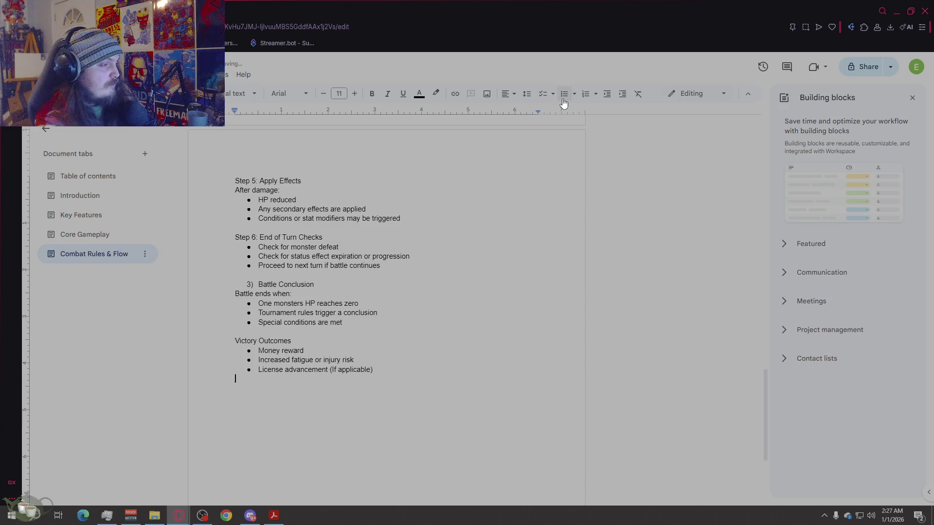
# Step: Add a 'Defeat Outcomes' heading with the bullet 'Reduced or no reward' and an empty bullet after it
pyautogui.write('Defeat ou')
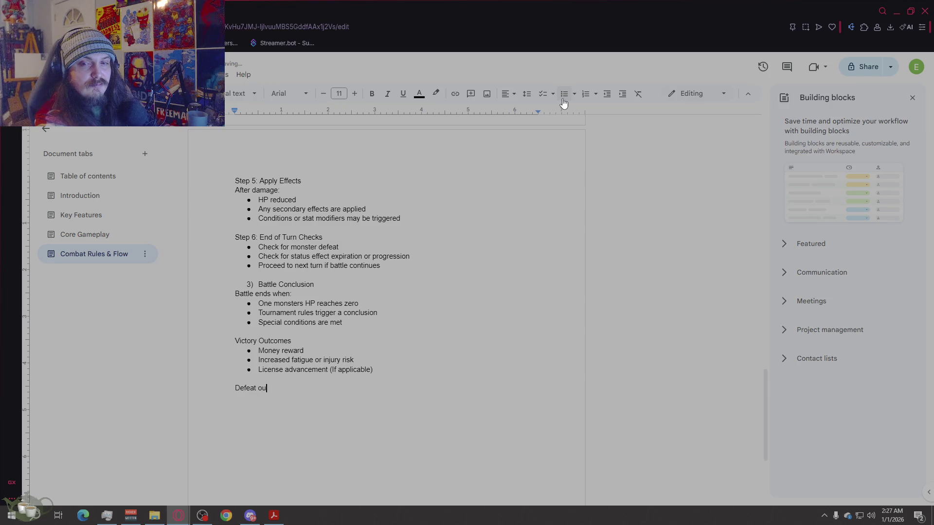
pyautogui.press('BackSpace')
pyautogui.press('BackSpace')
pyautogui.write('Outcomes')
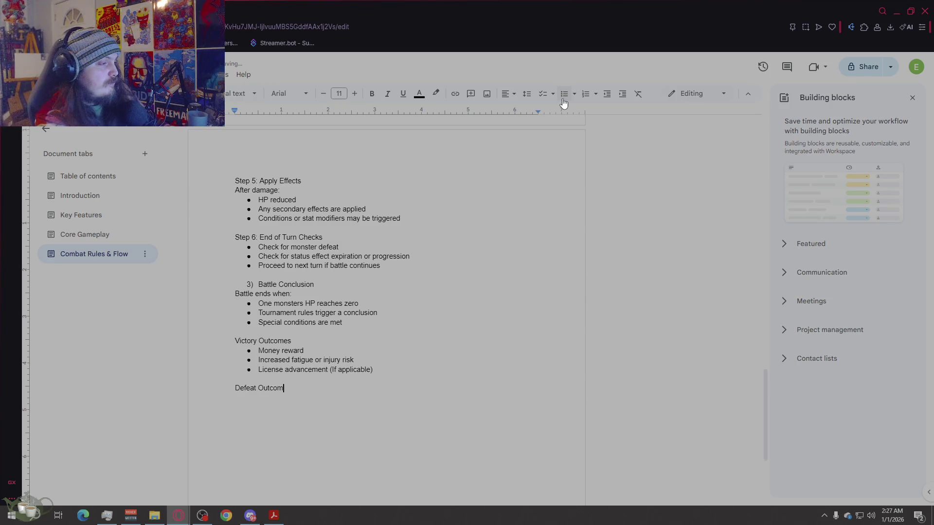
pyautogui.press('Return')
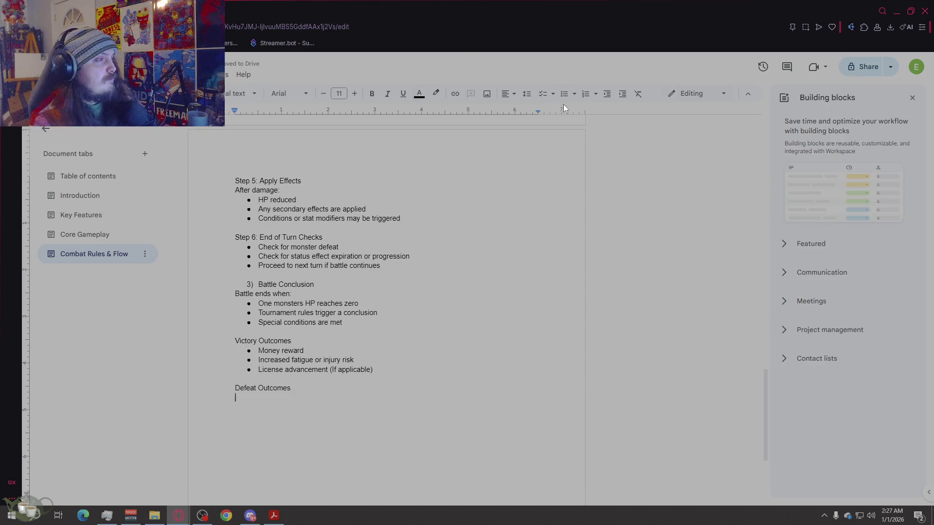
pyautogui.click(563, 103)
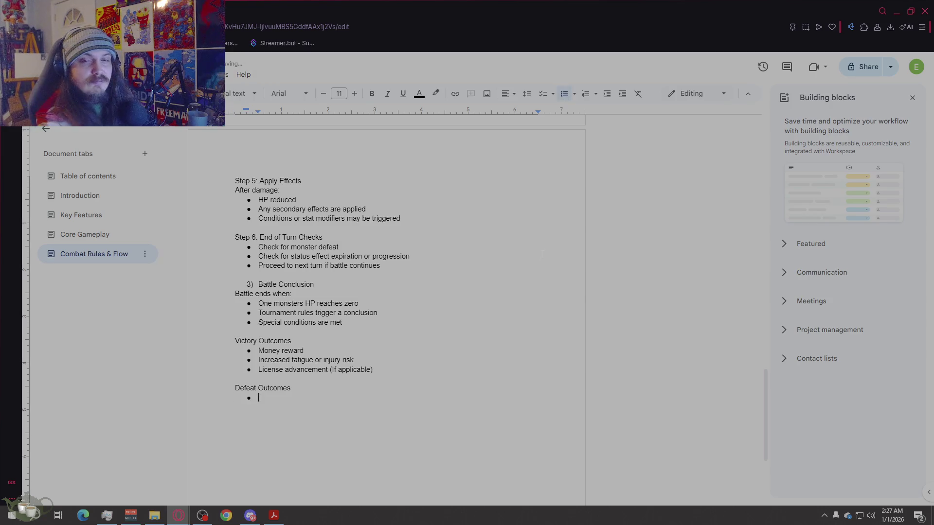
pyautogui.write('Reducc')
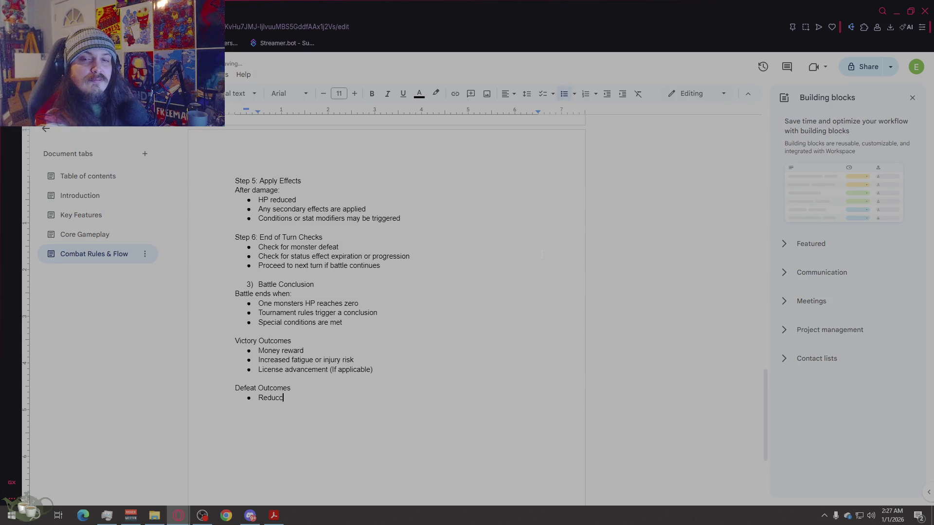
pyautogui.press('BackSpace')
pyautogui.write('ed or no reward')
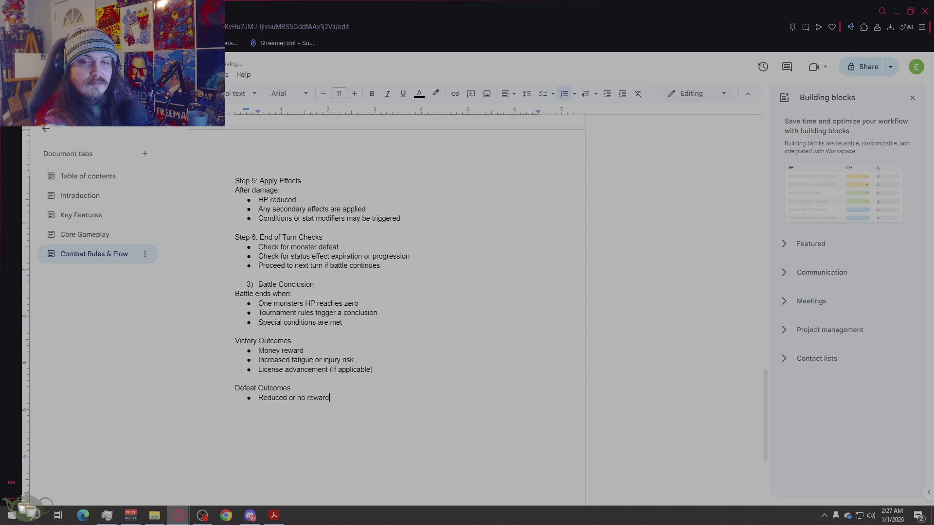
pyautogui.press('Return')
pyautogui.write('In')
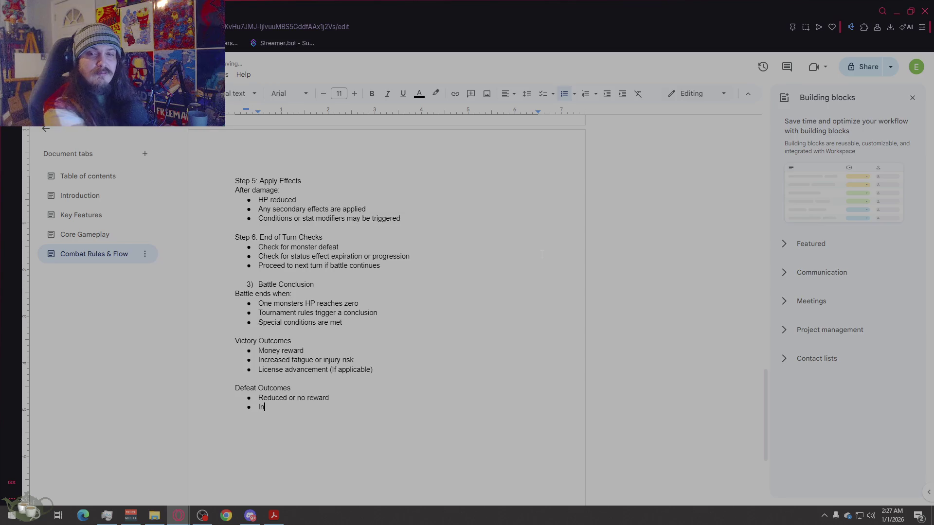
pyautogui.press('BackSpace')
pyautogui.press('BackSpace')
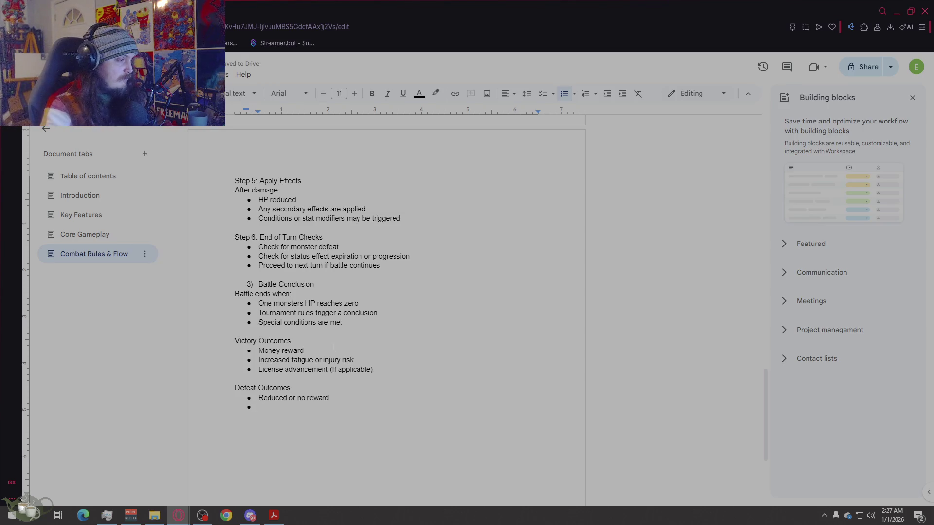
# Step: Overwrite the 'Increased fatigue or injury risk' Victory bullet with 'Tournament progress'
pyautogui.tripleClick(259, 360)
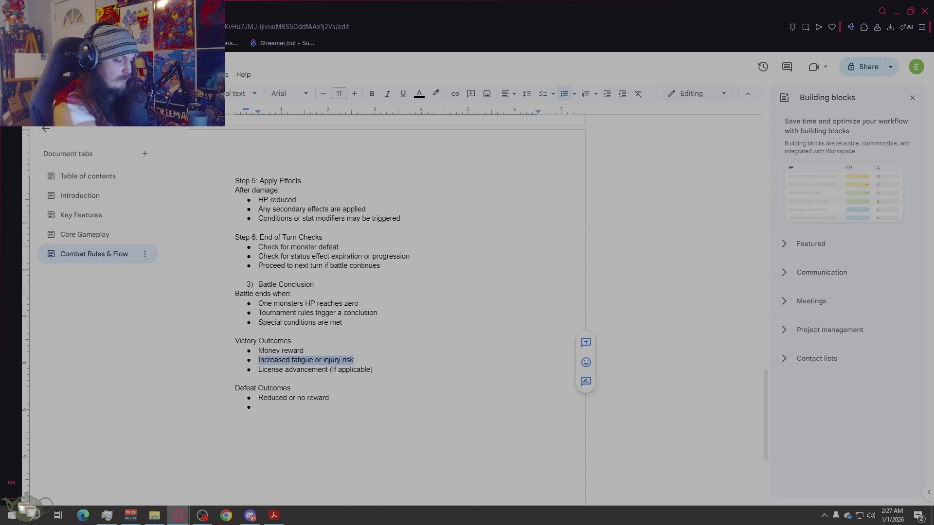
pyautogui.write('tourn')
pyautogui.press('BackSpace')
pyautogui.press('BackSpace')
pyautogui.press('BackSpace')
pyautogui.write('Tournament pro')
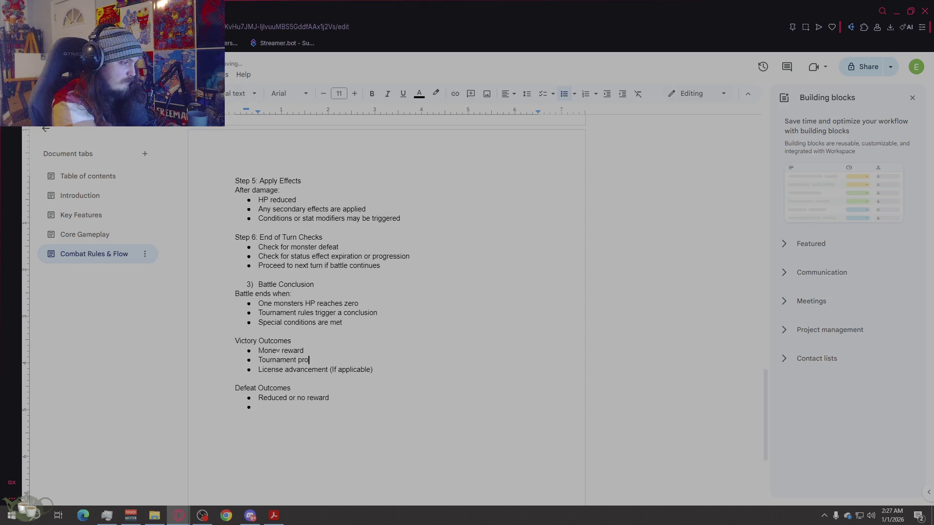
pyautogui.write('gress')
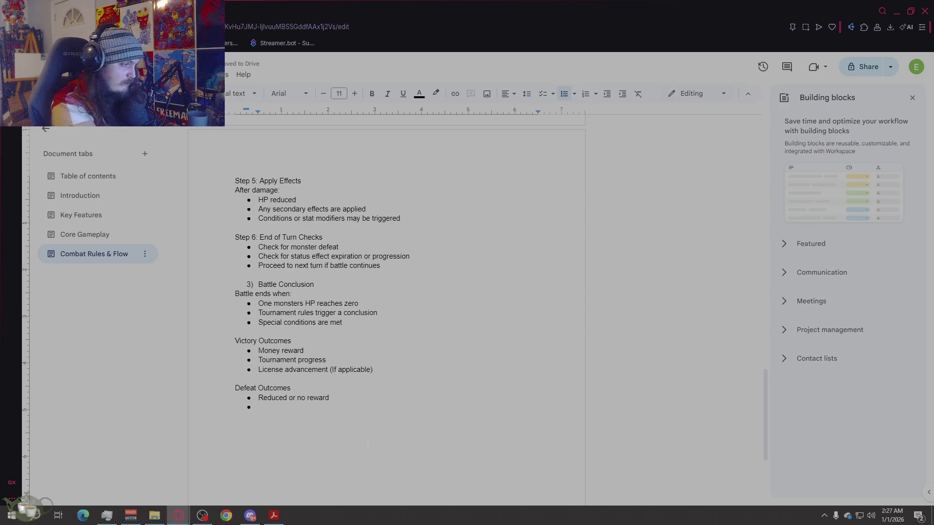
pyautogui.write('In')
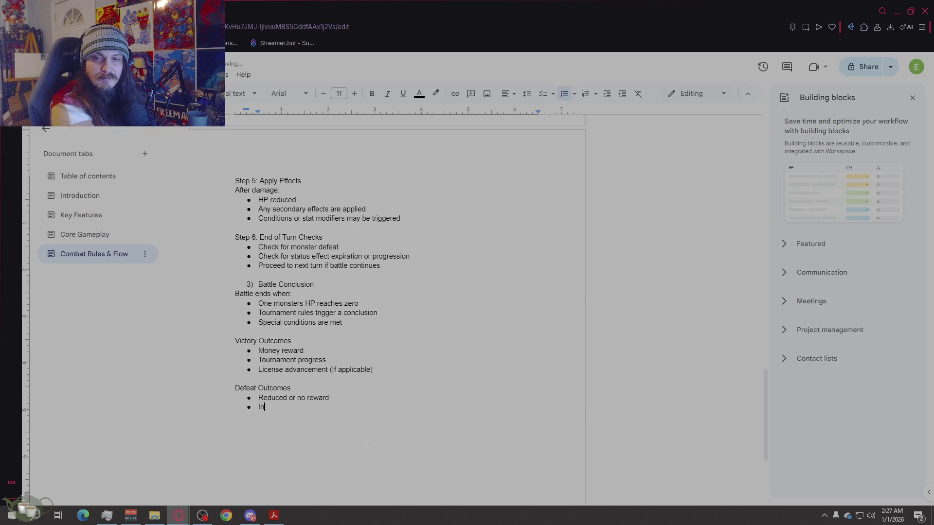
pyautogui.write('creased injy or fatigue risk')
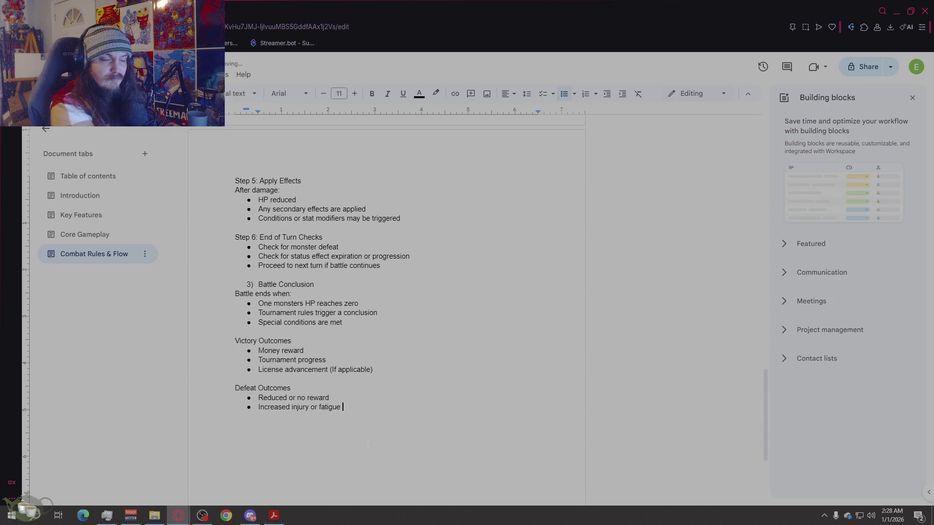
# Step: Add 'No license progress' below the injury bullet in Defeat Outcomes and end the list
pyautogui.press('Return')
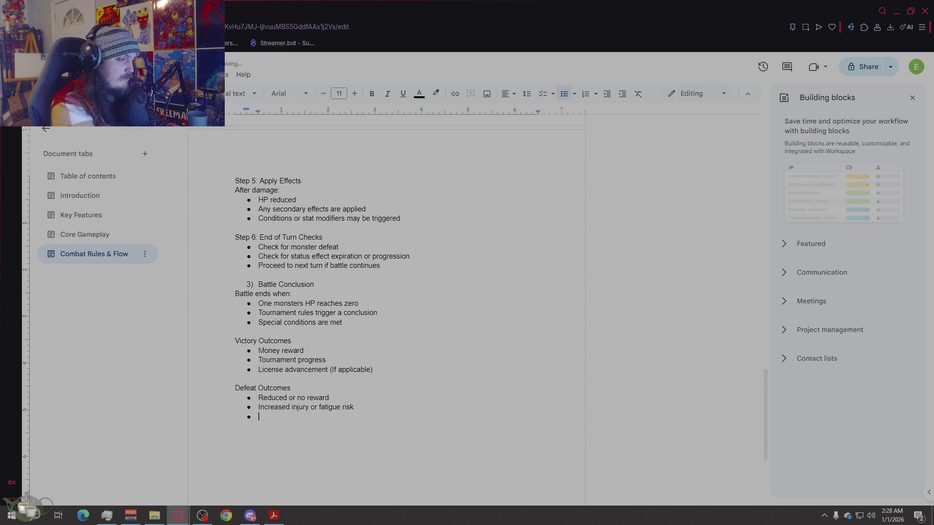
pyautogui.write('No licen')
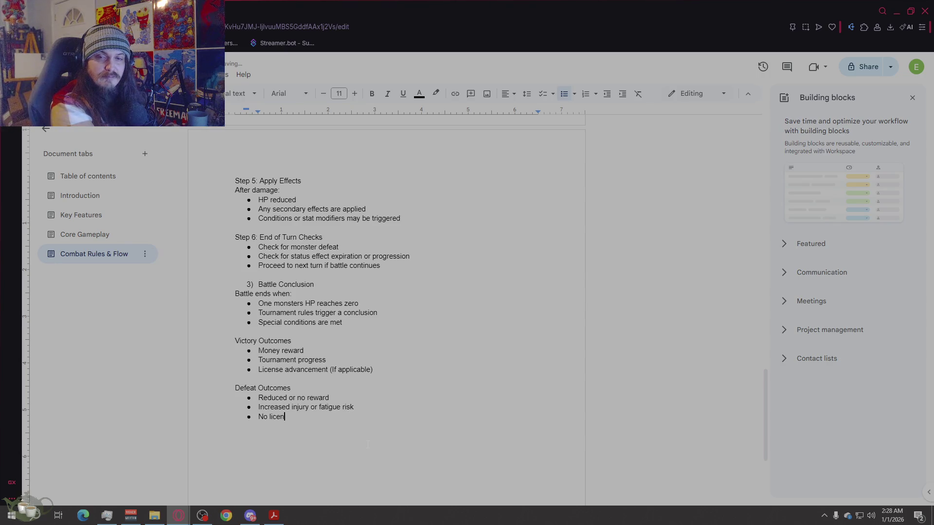
pyautogui.write('se progress')
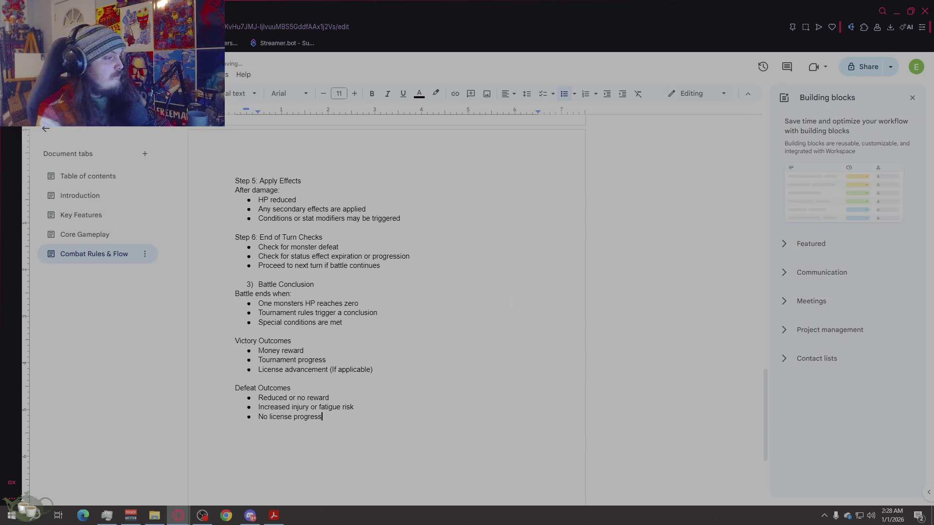
pyautogui.scroll(-2, 488, 282)
pyautogui.press('Return')
pyautogui.press('Return')
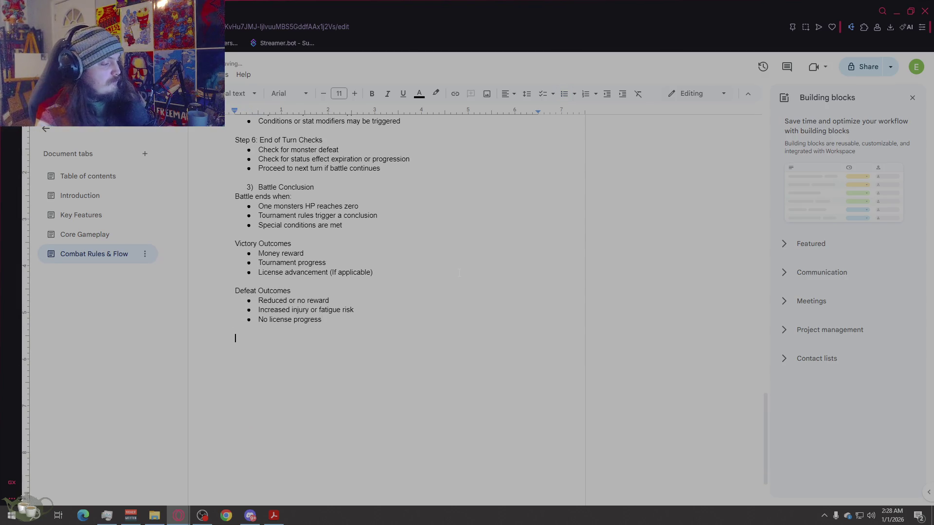
# Step: Add the '4) Post Battle consequences' heading and the plain line 'After combat resolution, monsters may experience lasting effects:'
pyautogui.write('4')
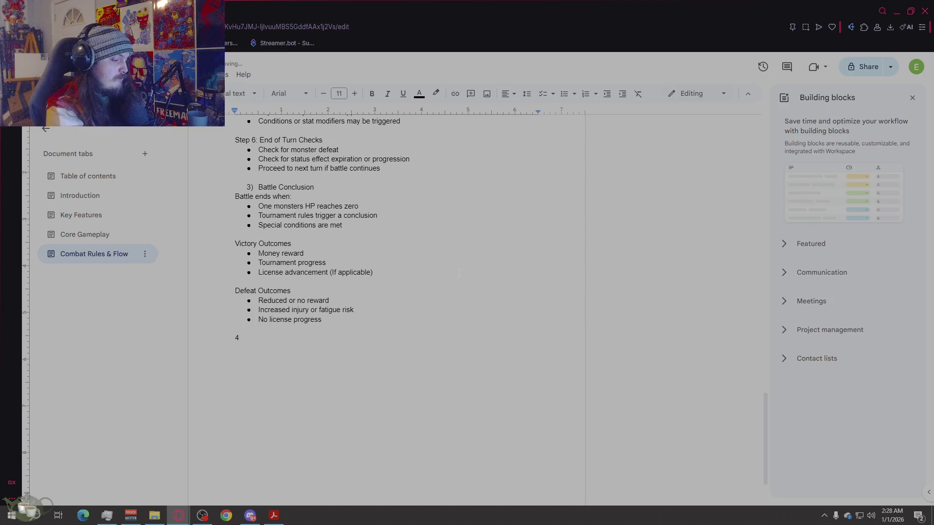
pyautogui.write(') Post Bat')
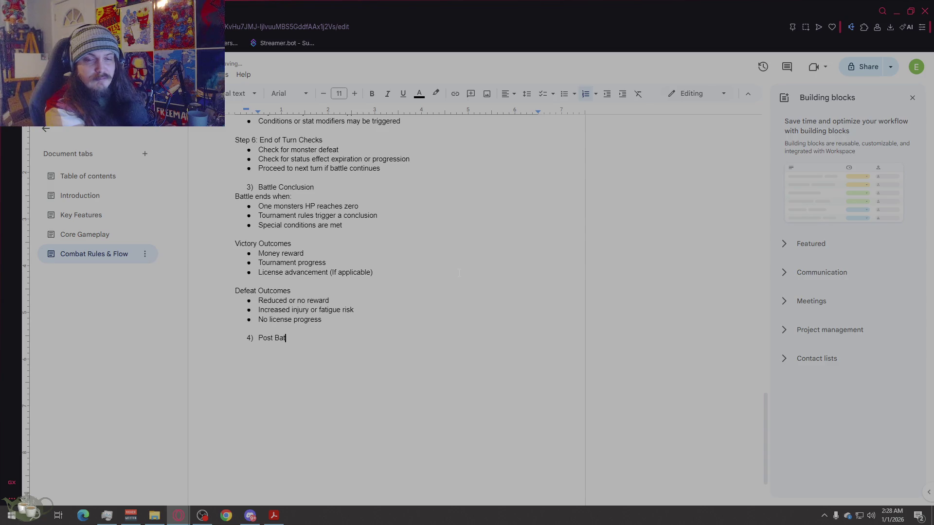
pyautogui.write('tle consequences')
pyautogui.press('Return')
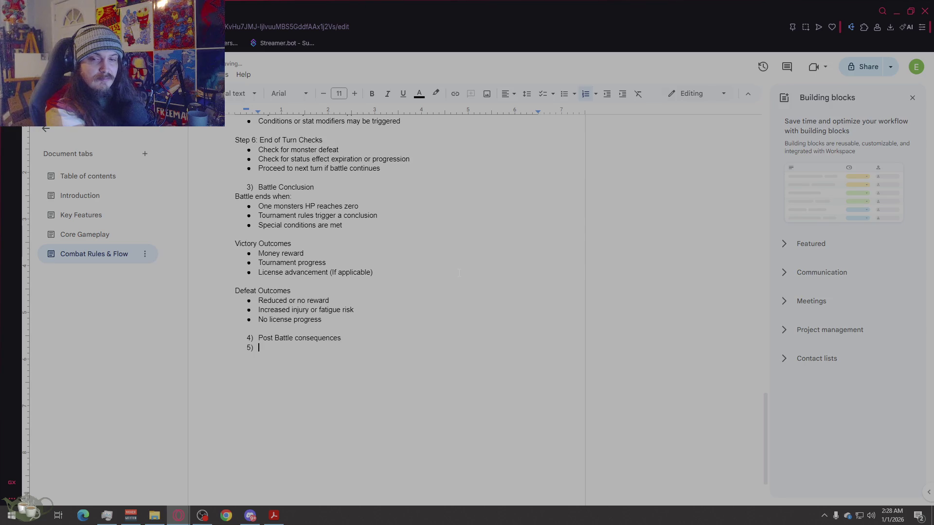
pyautogui.press('BackSpace')
pyautogui.press('BackSpace')
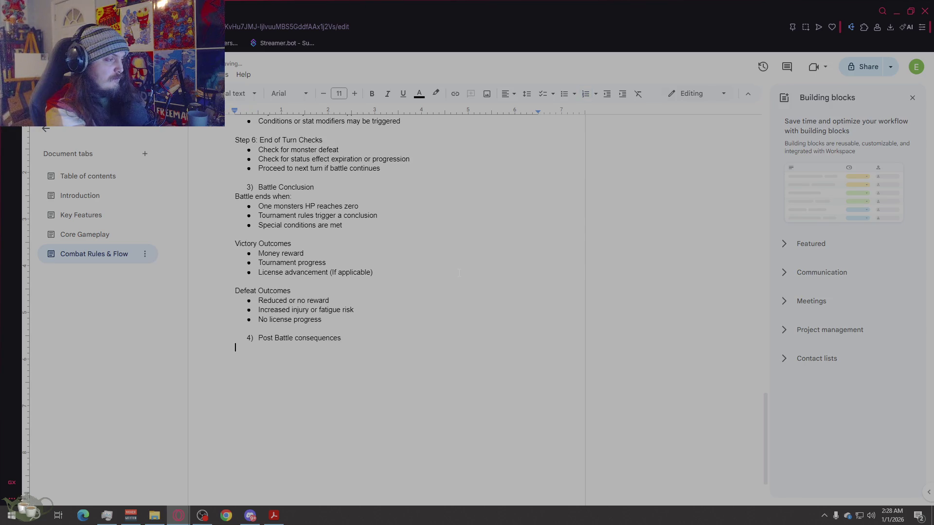
pyautogui.write('After battle')
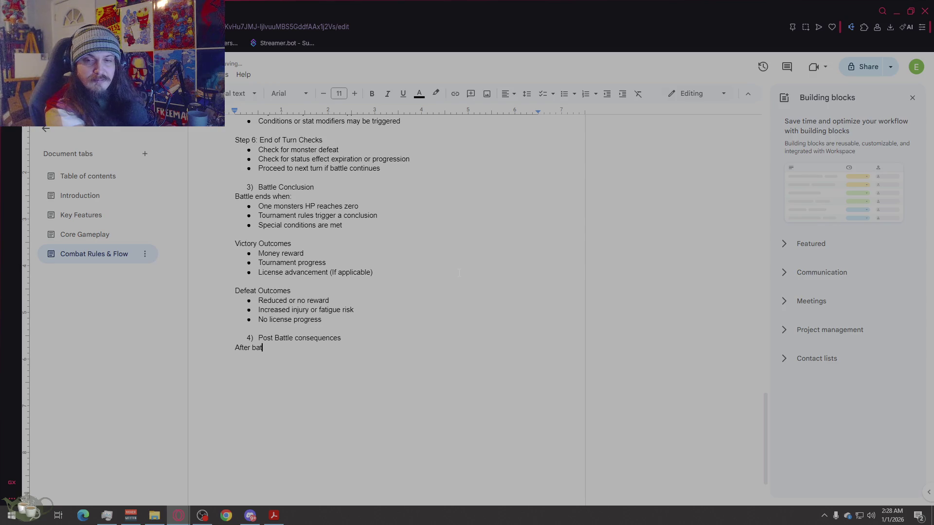
pyautogui.press('BackSpace')
pyautogui.press('BackSpace')
pyautogui.press('BackSpace')
pyautogui.write('combat resolution, ')
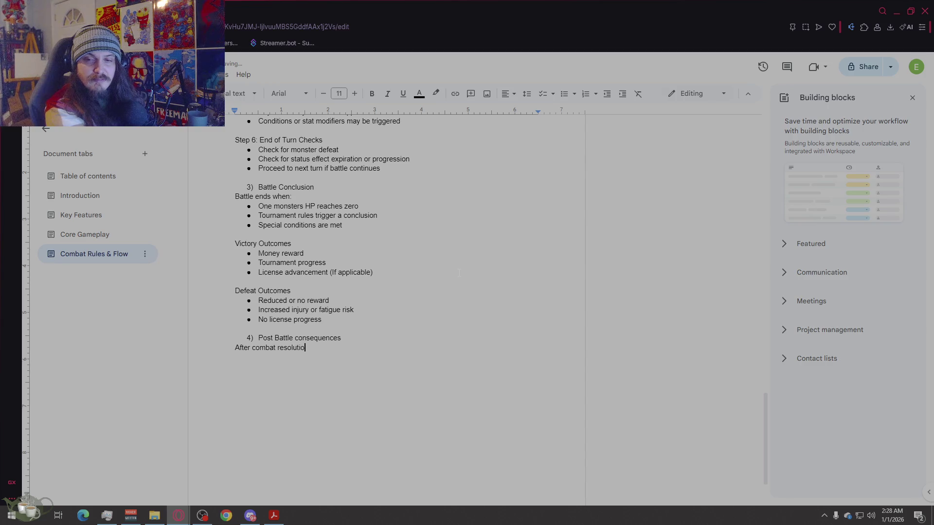
pyautogui.write('monste')
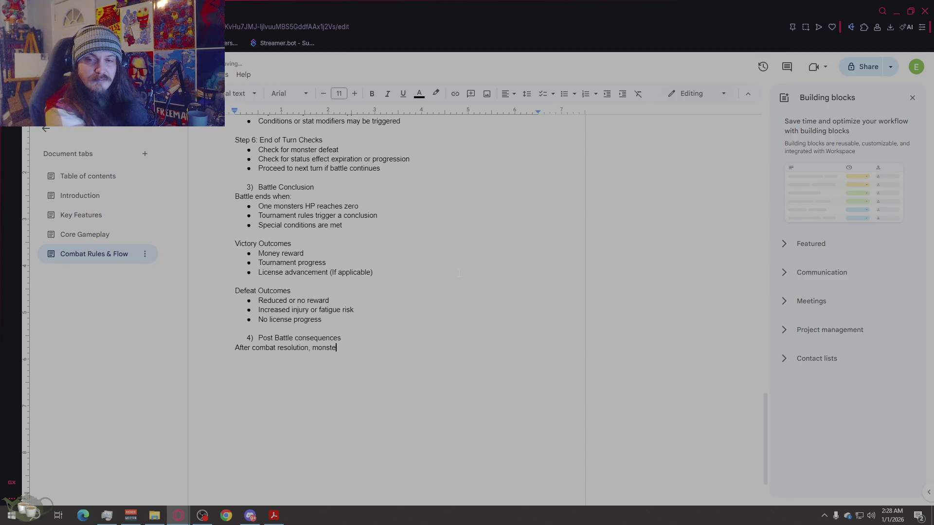
pyautogui.write('rs may experience lastin')
pyautogui.write('g effects:')
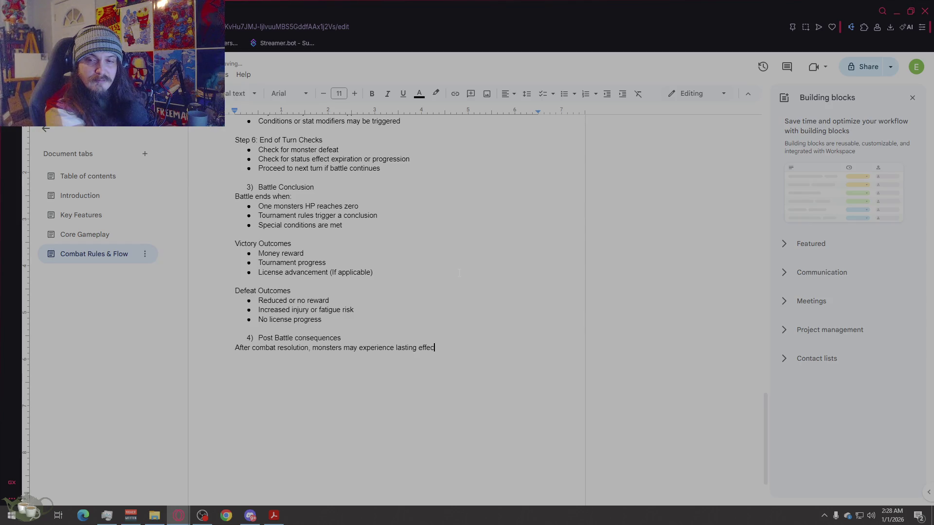
pyautogui.press('Return')
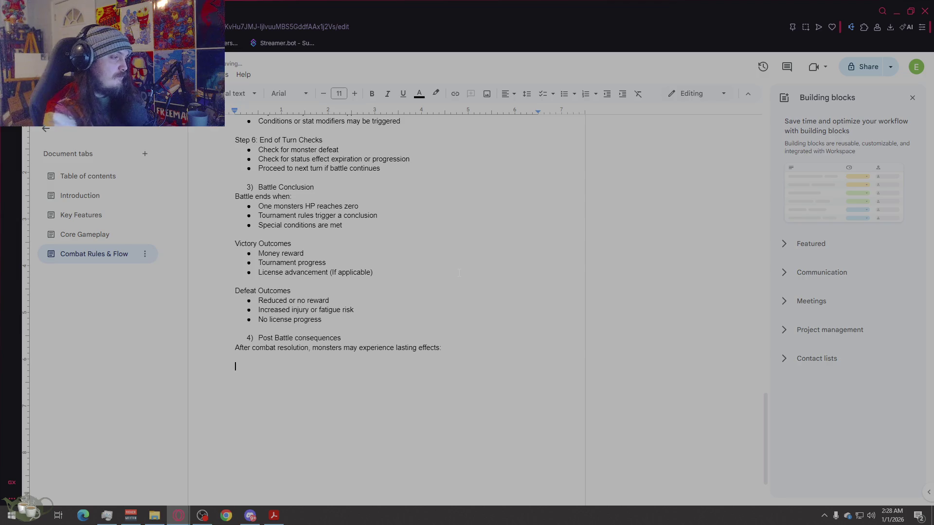
pyautogui.write('Injuries')
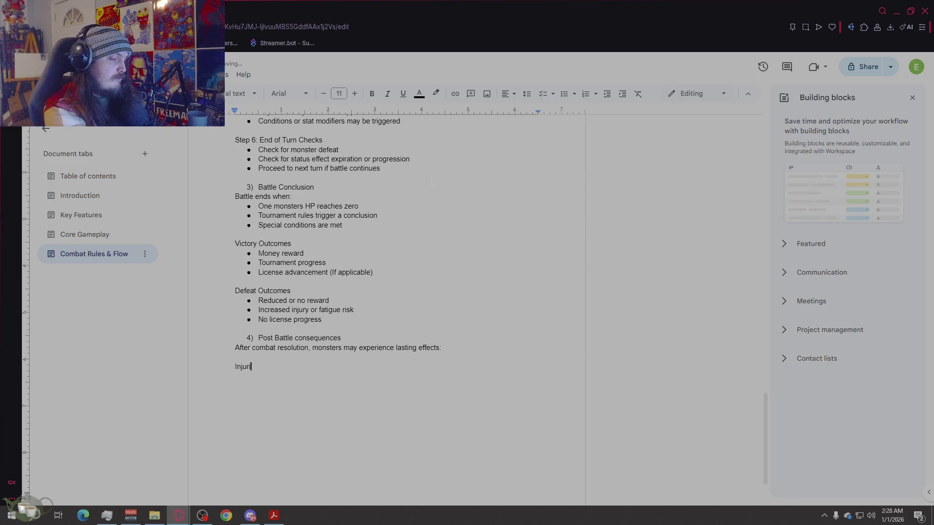
# Step: Under Injuries, bullet 'More likely after' with sub-bullets 'Prolonged battles' and 'Harsh training', fixing 'liekly'
pyautogui.press('Return')
pyautogui.click(564, 93)
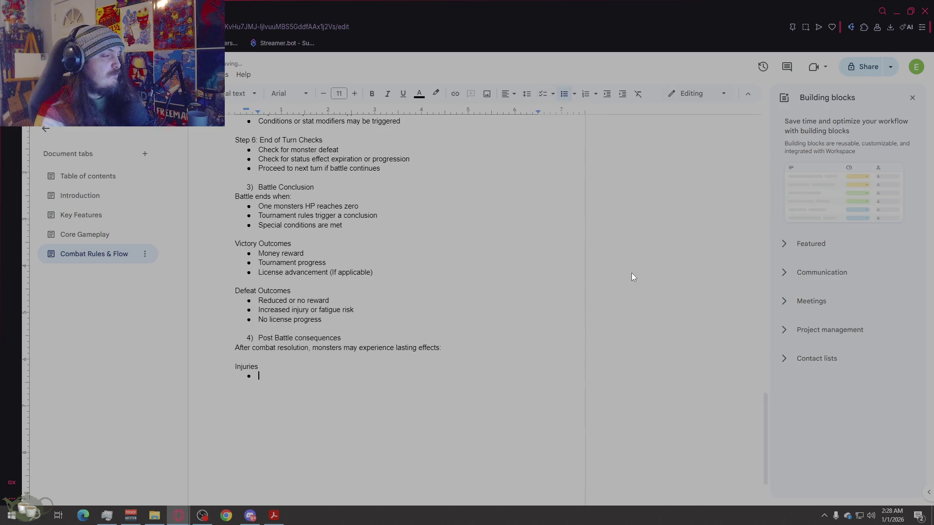
pyautogui.write('More liekly after')
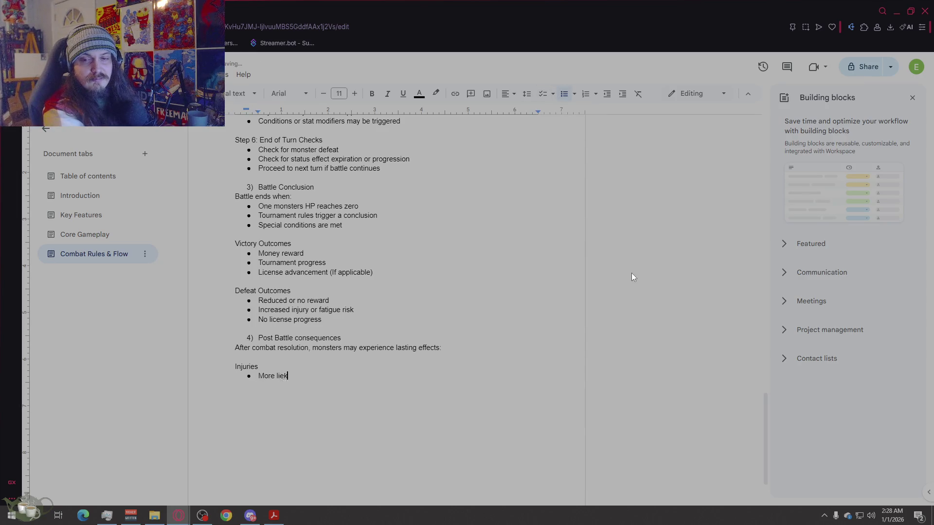
pyautogui.press('Return')
pyautogui.press('Tab')
pyautogui.write('Prol')
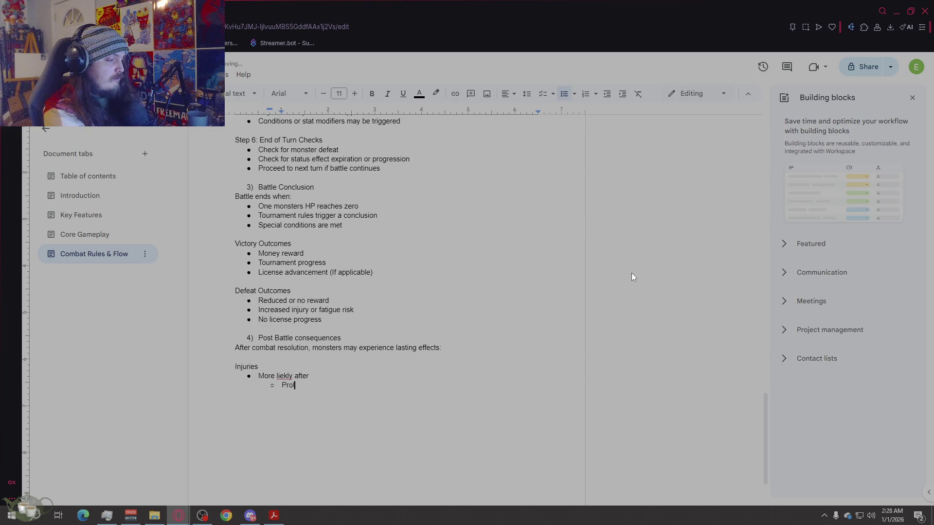
pyautogui.write('onged battles')
pyautogui.press('Return')
pyautogui.write('Harsh training')
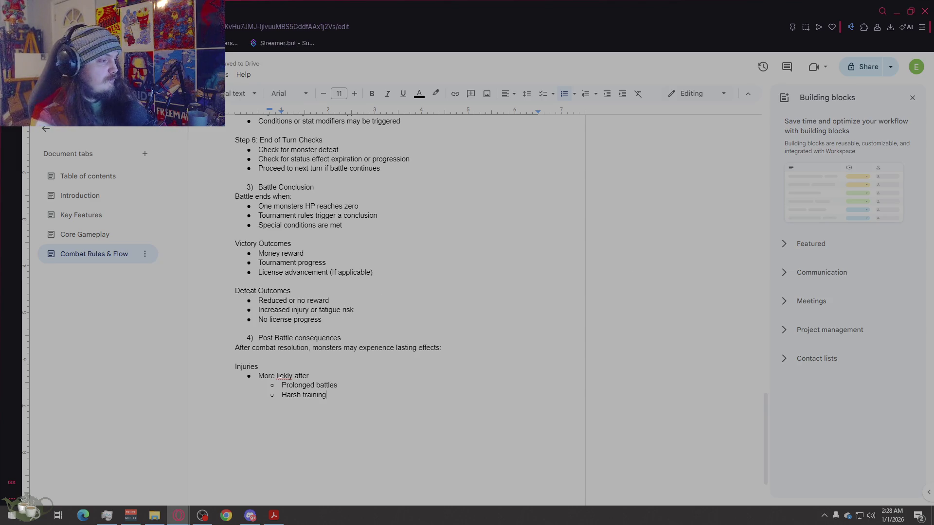
pyautogui.rightClick(284, 376)
pyautogui.click(310, 271)
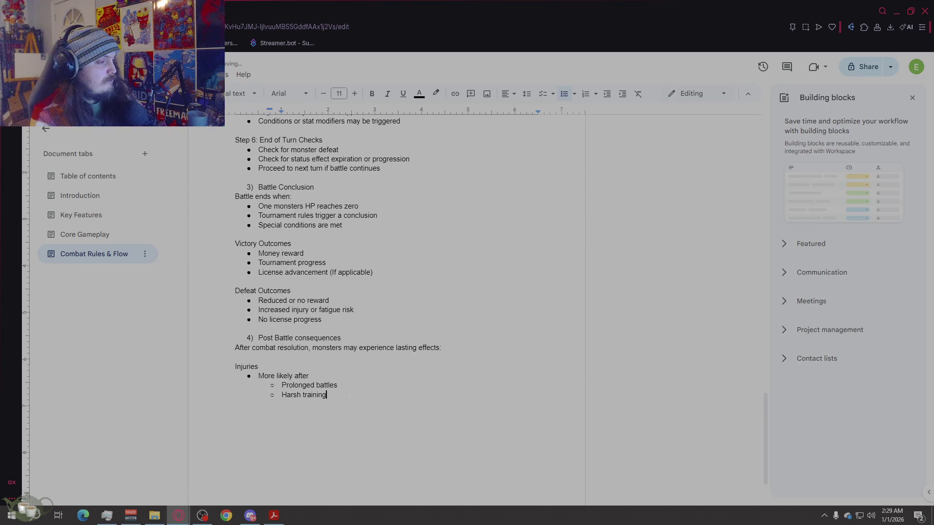
# Step: Add sub-bullet 'Fighting while fatigues' and bullet 'Injuries reduce effectiveness until treated', then end the list
pyautogui.press('Return')
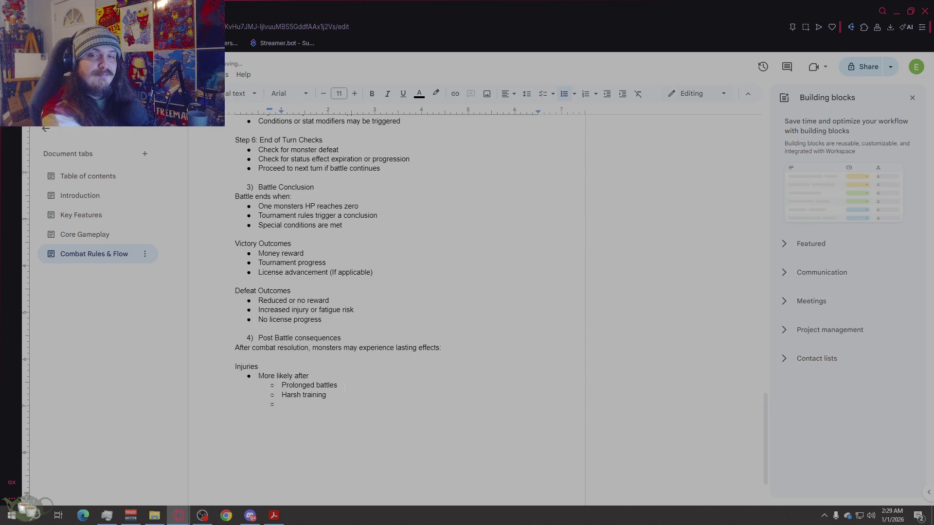
pyautogui.write('Fighting w')
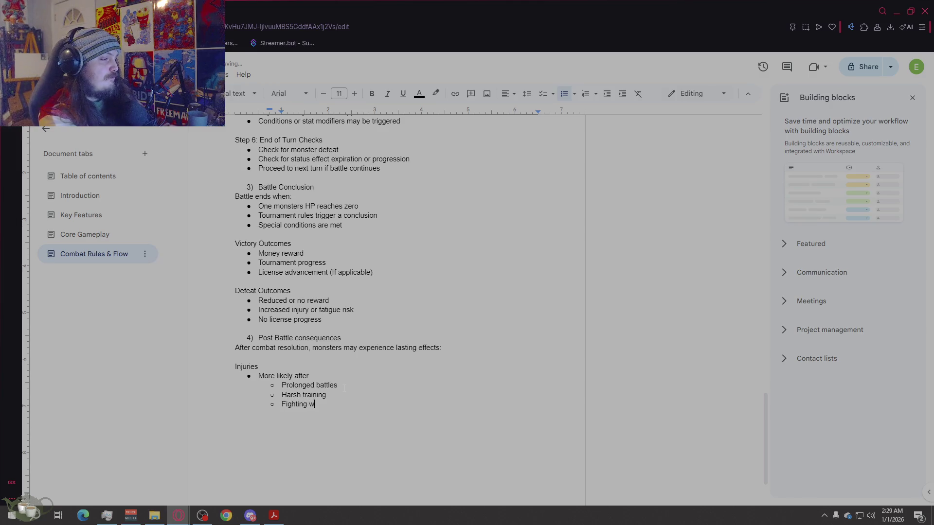
pyautogui.write('hile fatigues')
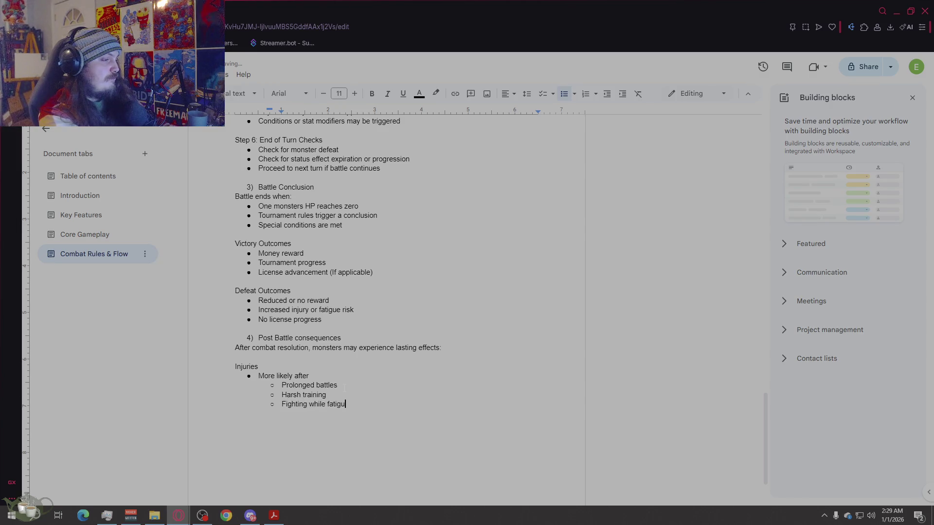
pyautogui.press('Return')
pyautogui.write('Injuriesd')
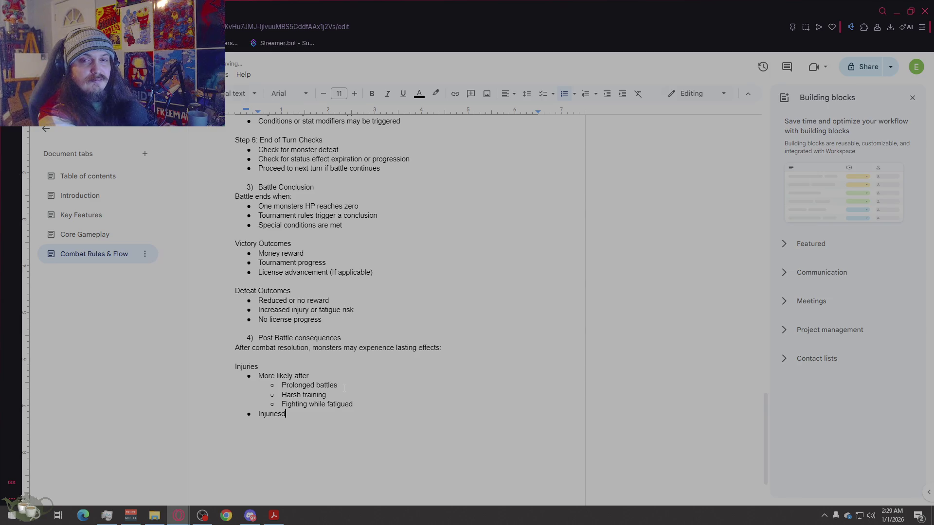
pyautogui.press('BackSpace')
pyautogui.press('BackSpace')
pyautogui.press('BackSpace')
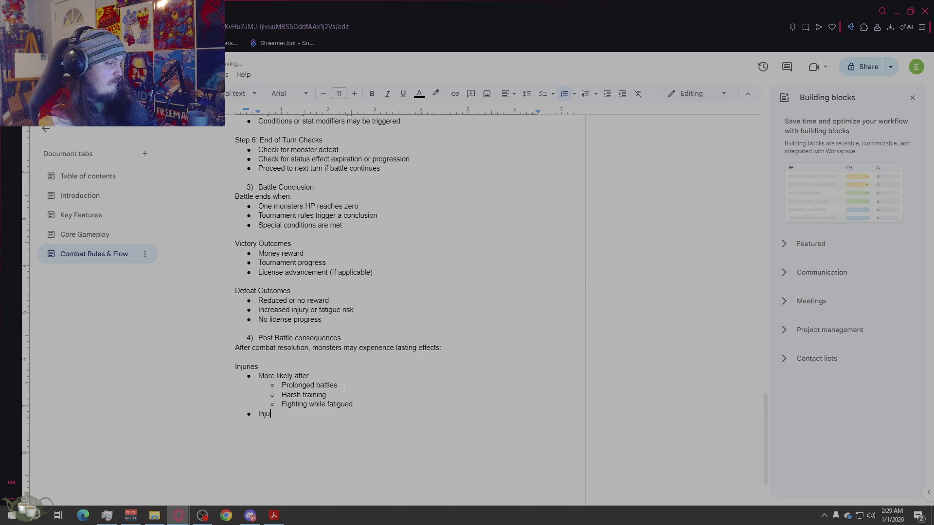
pyautogui.press('BackSpace')
pyautogui.write('uries')
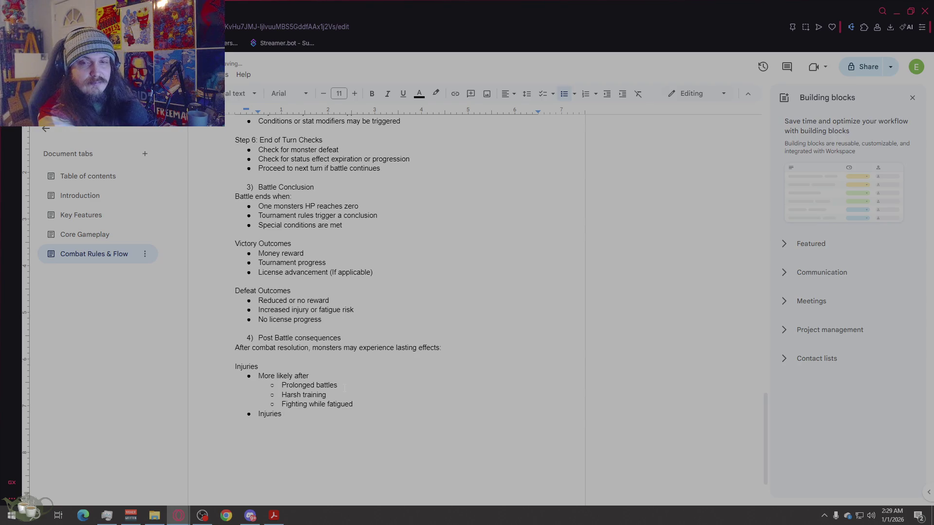
pyautogui.write(' reduce effectiv')
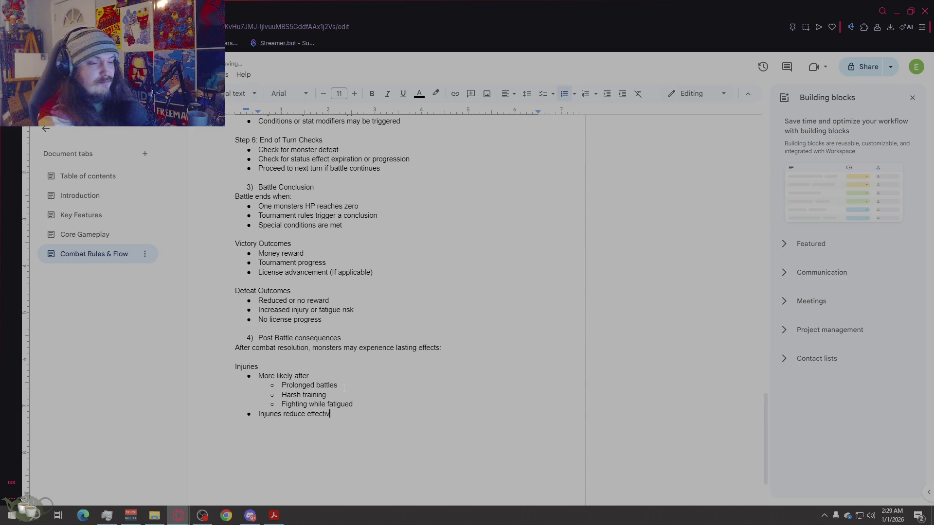
pyautogui.write('eness until treated')
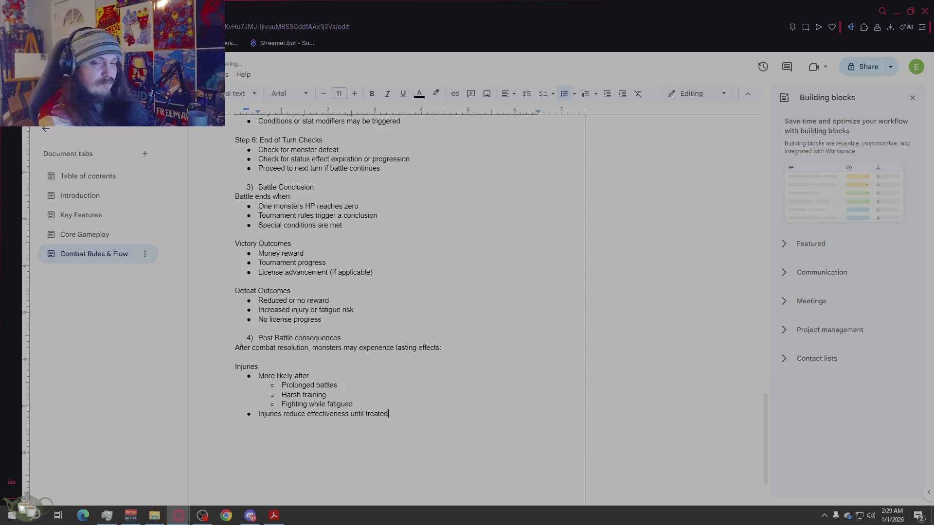
pyautogui.press('Return')
pyautogui.press('Return')
# Step: Clear a stray line and begin the Fatigue heading on a new line
pyautogui.write('G')
pyautogui.press('BackSpace')
pyautogui.press('Return')
pyautogui.write('Fatiuge')
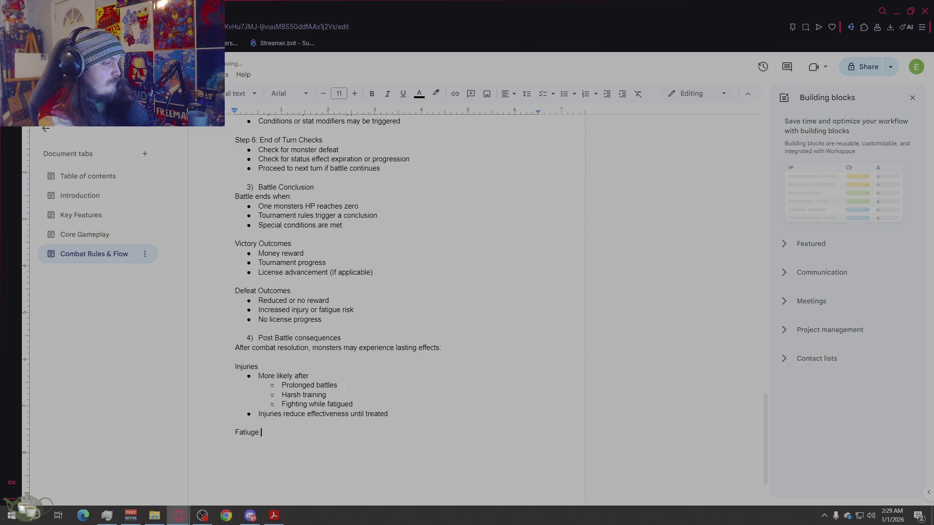
# Step: Correct the heading to 'Fatigue' and add the bullet 'Accumulates over battles and training'
pyautogui.press('BackSpace')
pyautogui.press('BackSpace')
pyautogui.press('BackSpace')
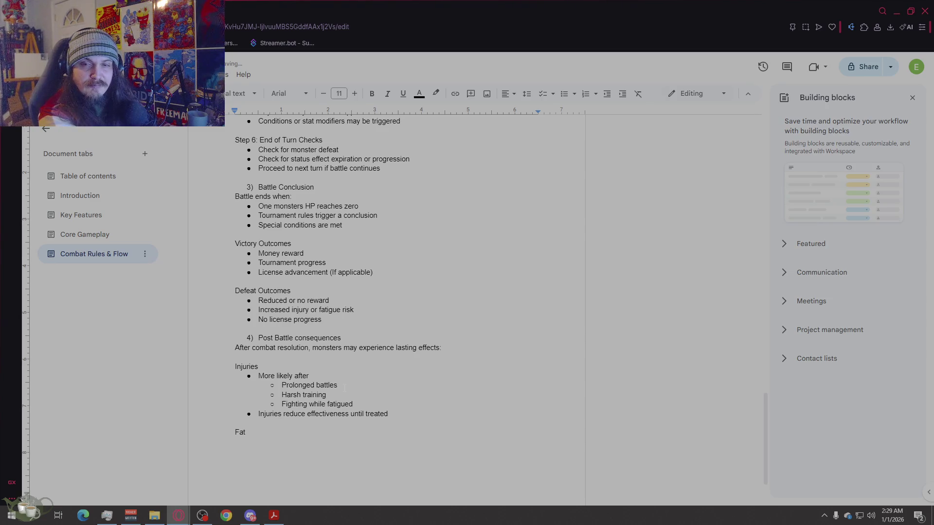
pyautogui.write('igue')
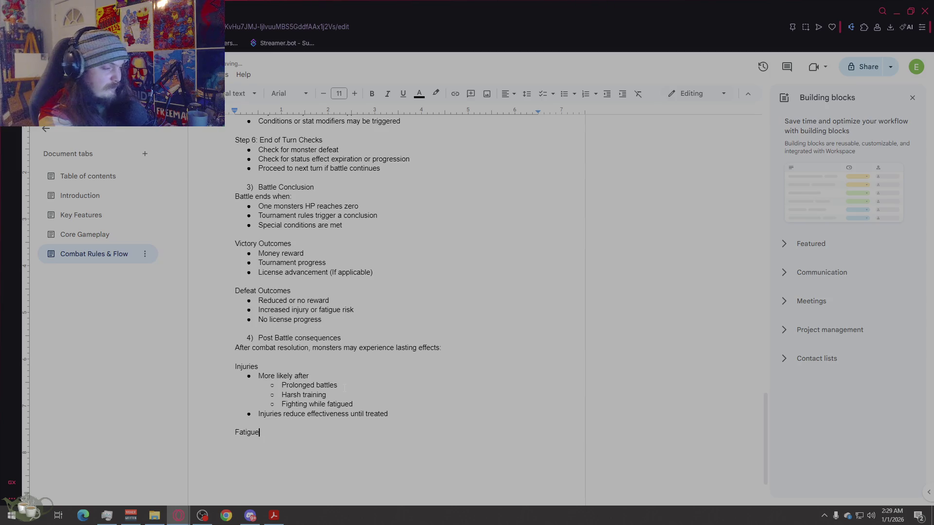
pyautogui.press('Return')
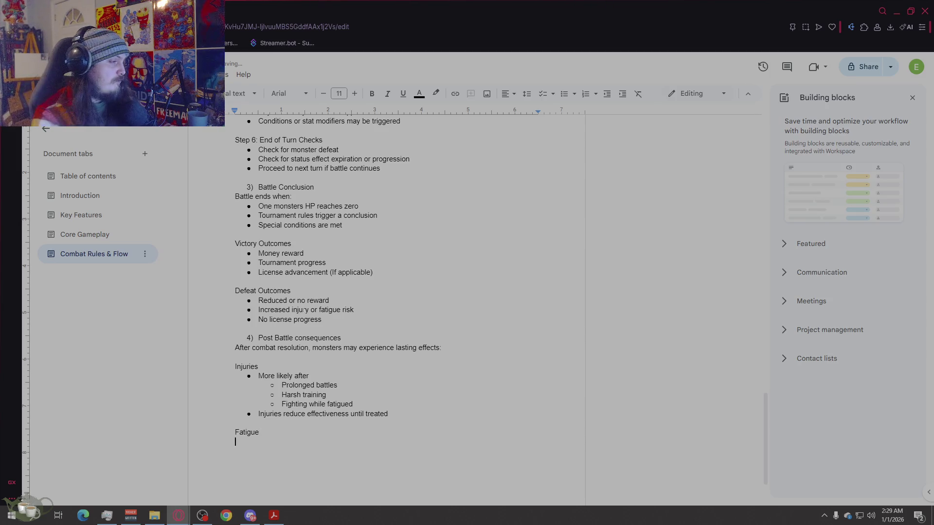
pyautogui.click(563, 93)
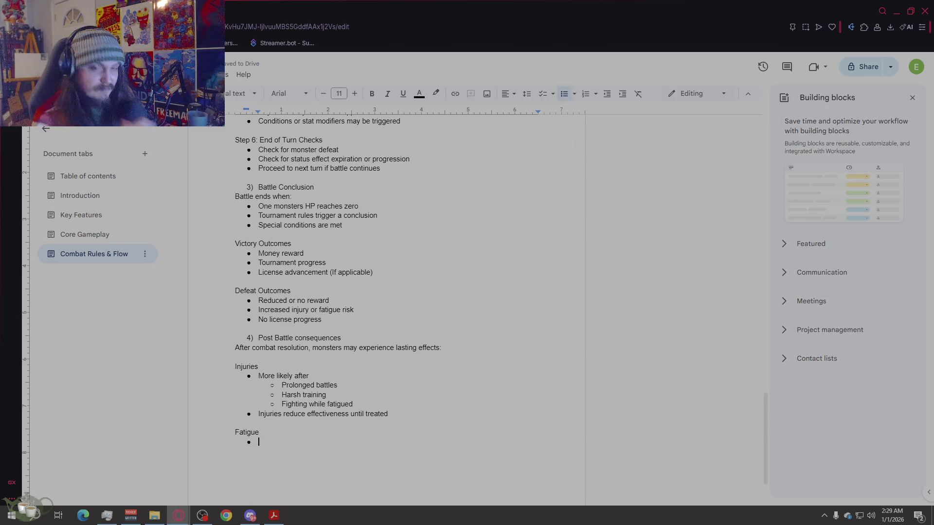
pyautogui.write('Accumu')
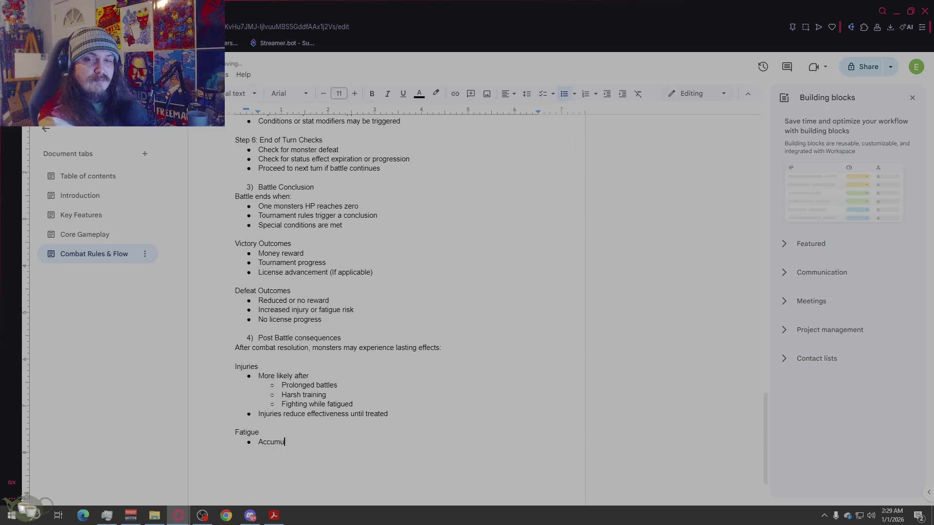
pyautogui.write('lates over battle')
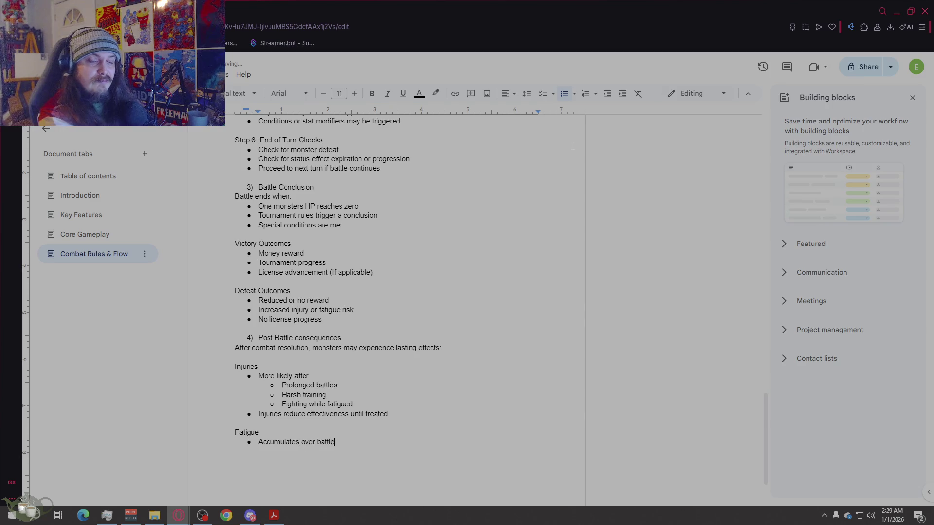
pyautogui.write('s and training')
# Step: Add bullets 'Increases risk of injury' and 'Encourages rest and rotation', fixing 'trisk', then end the list
pyautogui.press('Return')
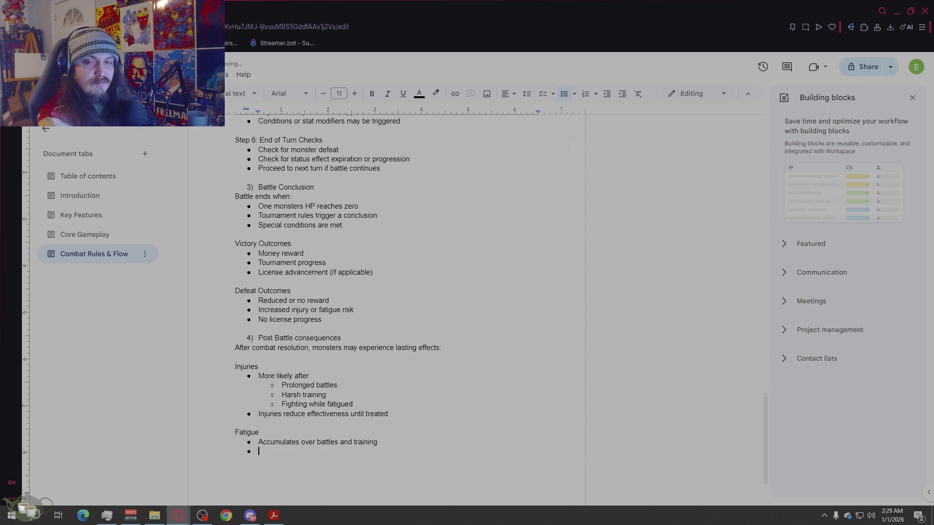
pyautogui.write('Incr')
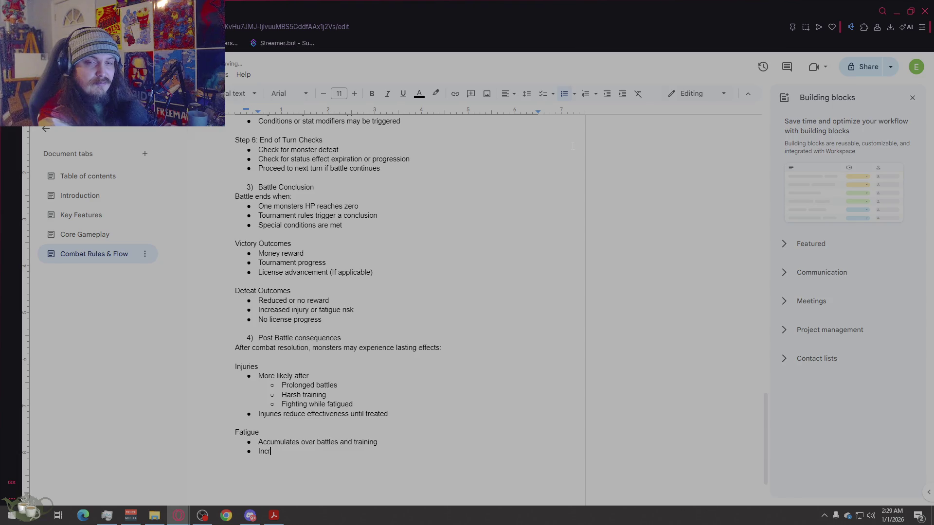
pyautogui.write('ea')
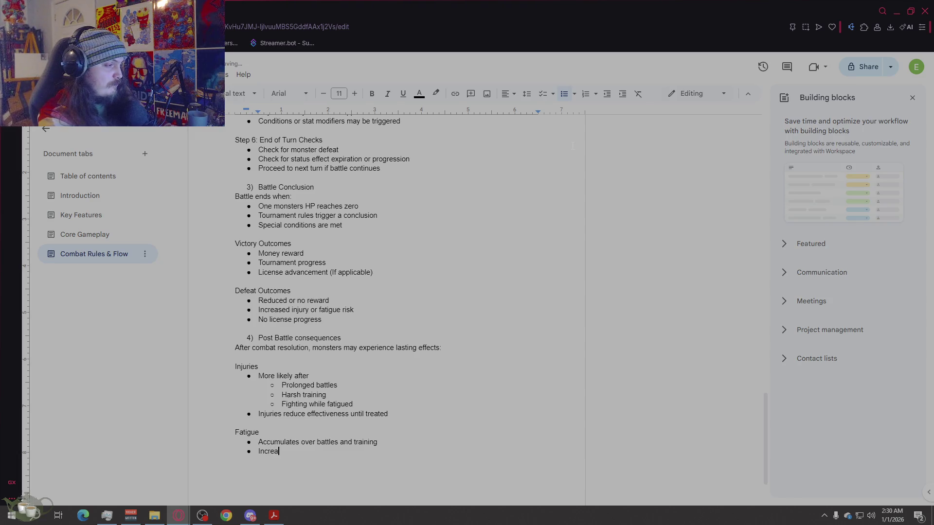
pyautogui.write('ses trisk of in')
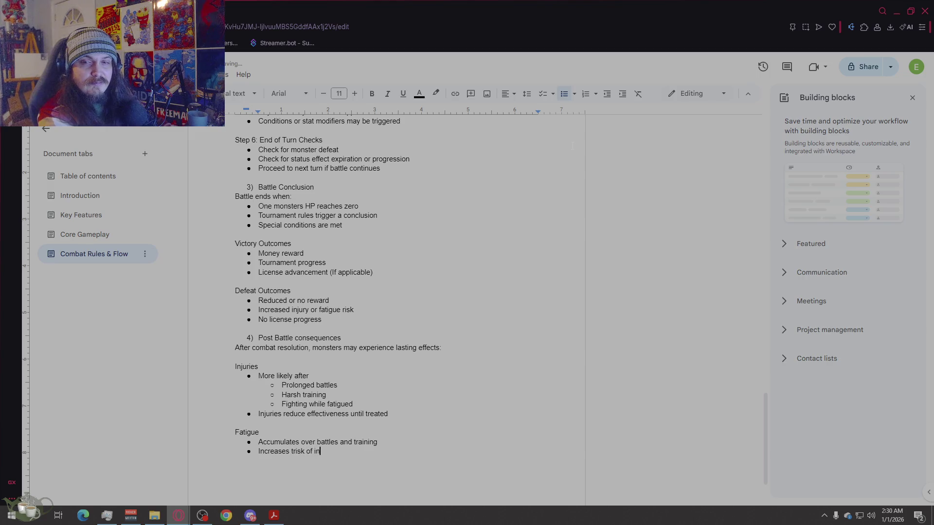
pyautogui.write('jury')
pyautogui.press('Return')
pyautogui.write('E')
pyautogui.click(295, 451)
pyautogui.press('BackSpace')
pyautogui.click(309, 471)
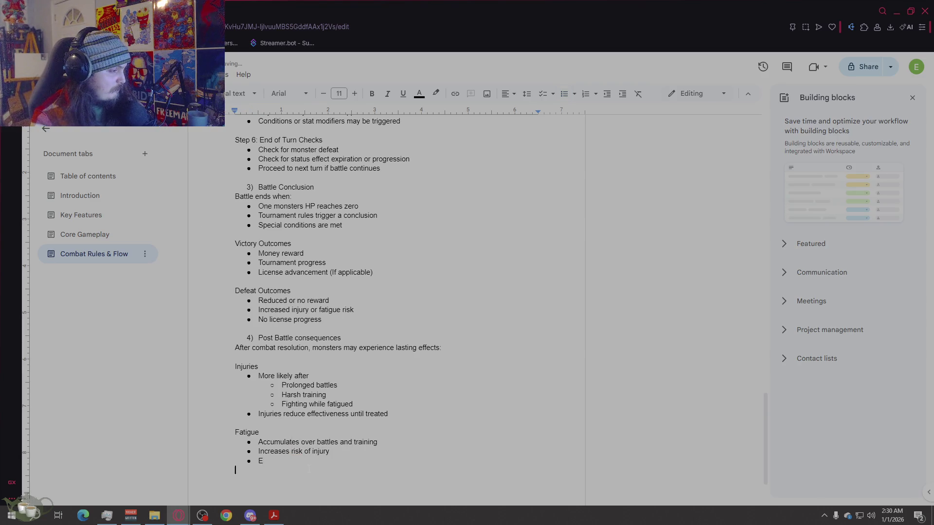
pyautogui.write('ncourages ')
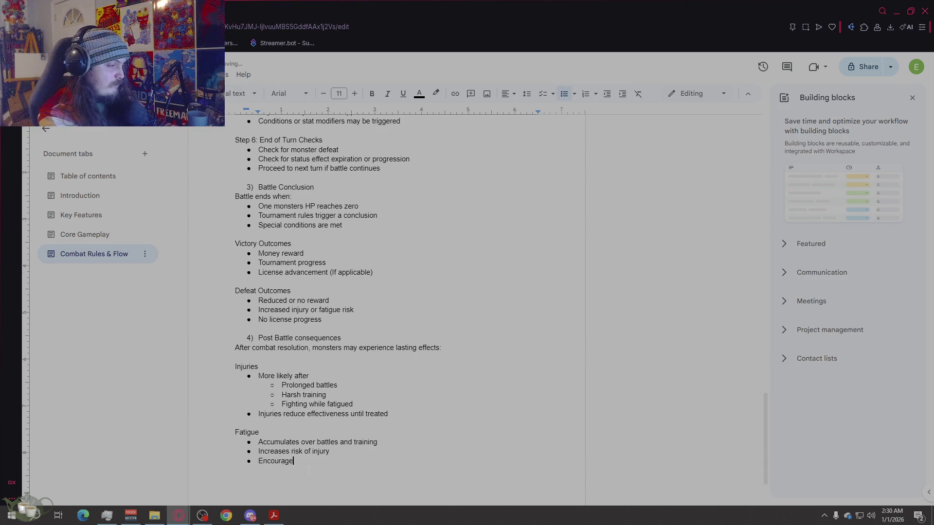
pyautogui.write('rest and t')
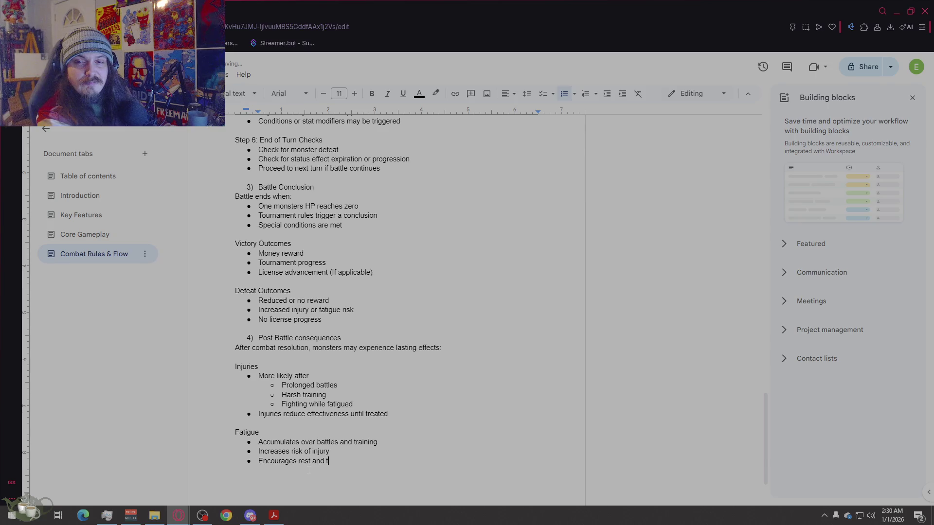
pyautogui.press('BackSpace')
pyautogui.write('rotation')
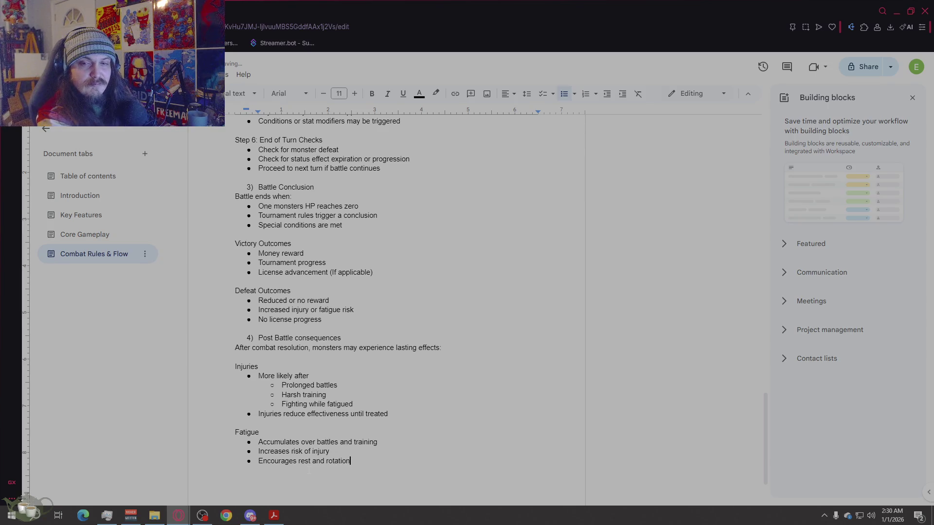
pyautogui.press('Return')
pyautogui.press('Return')
# Step: Add the 'Lifespan impact' heading and push it onto the next page
pyautogui.write('Lifespan impact')
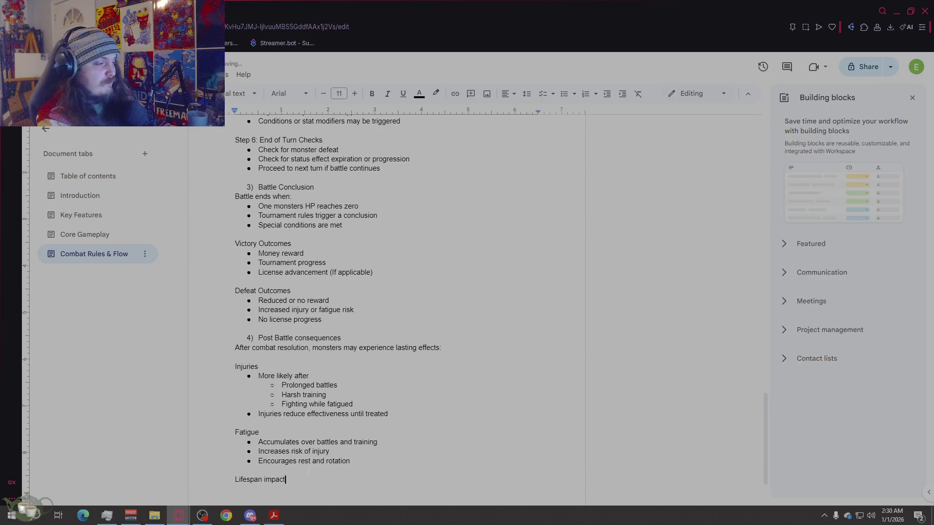
pyautogui.press('Return')
pyautogui.scroll(-3, 308, 470)
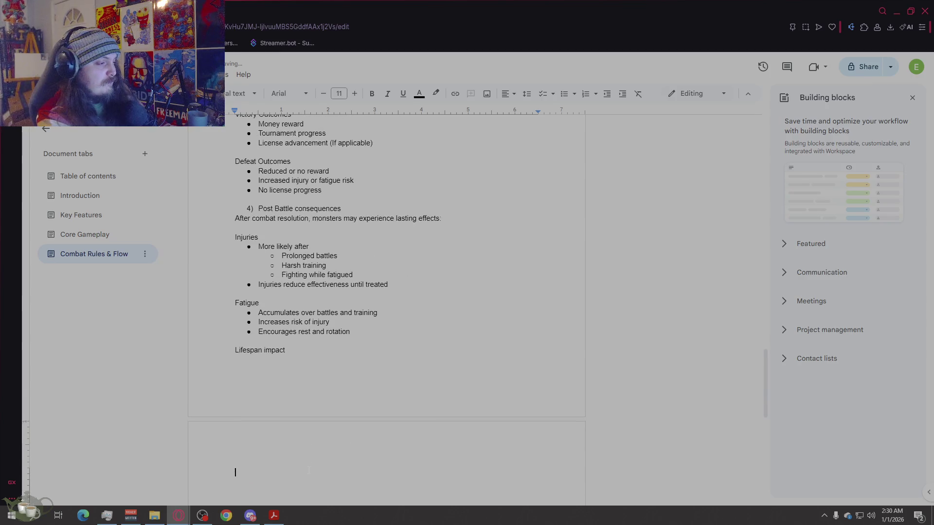
pyautogui.press('Up')
pyautogui.press('Return')
pyautogui.press('Return')
pyautogui.scroll(-3, 322, 444)
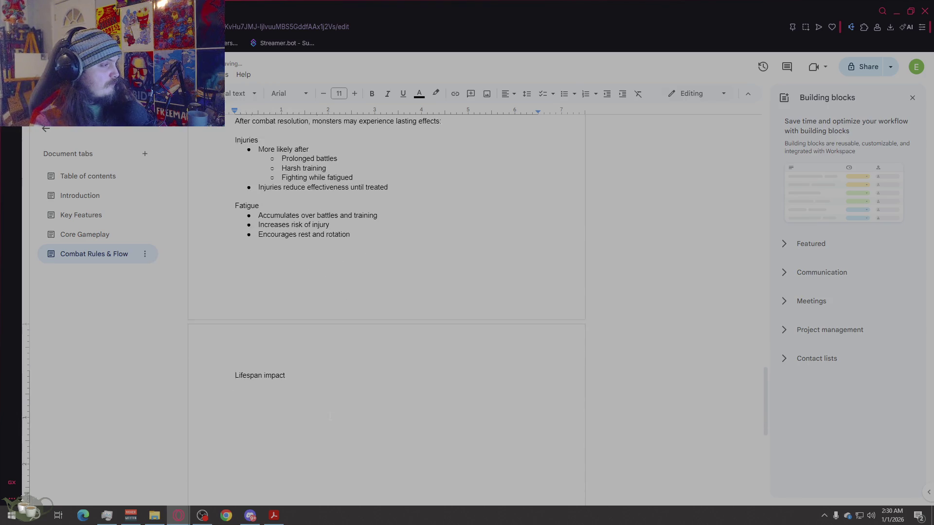
# Step: Bullet 'Repeated intense combat may:' with sub-bullets 'Reduce remaining lifespan' and 'Degrade breeding quality over time'
pyautogui.press('Return')
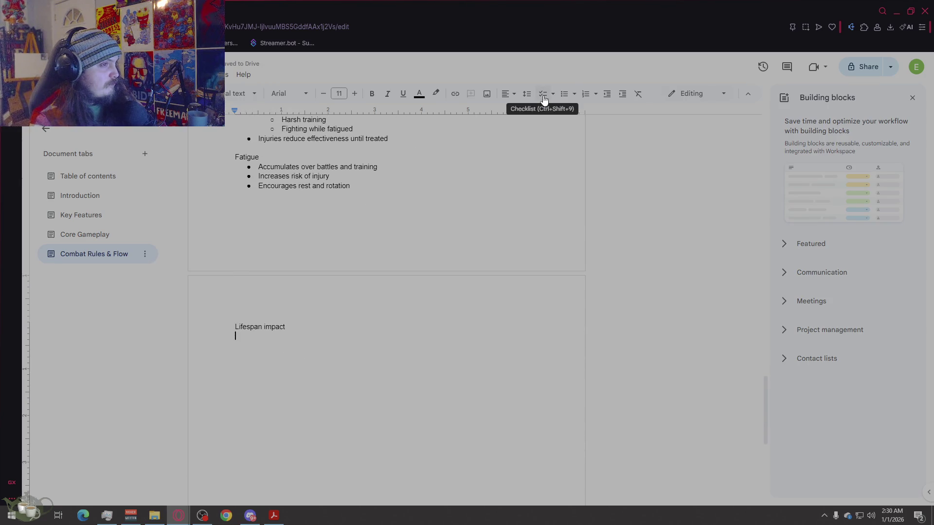
pyautogui.click(564, 93)
pyautogui.write('Repeated intense combat may:')
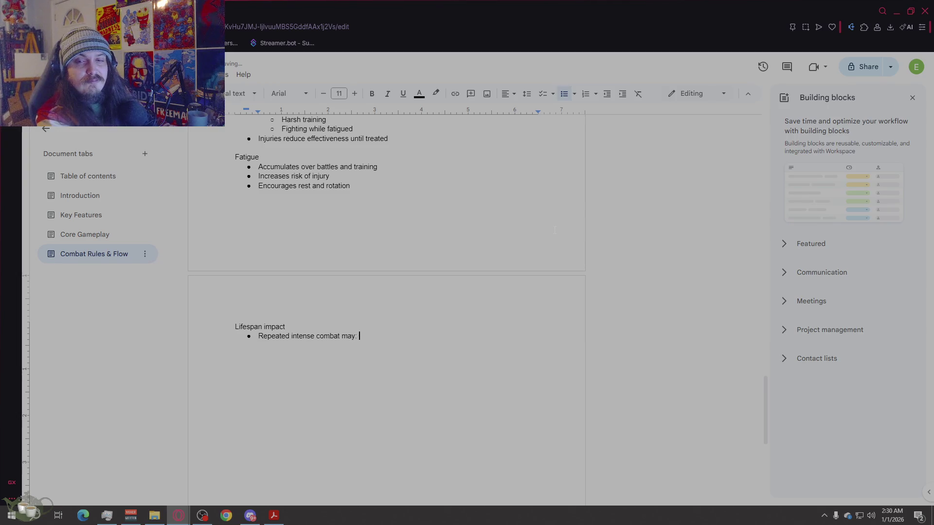
pyautogui.press('Return')
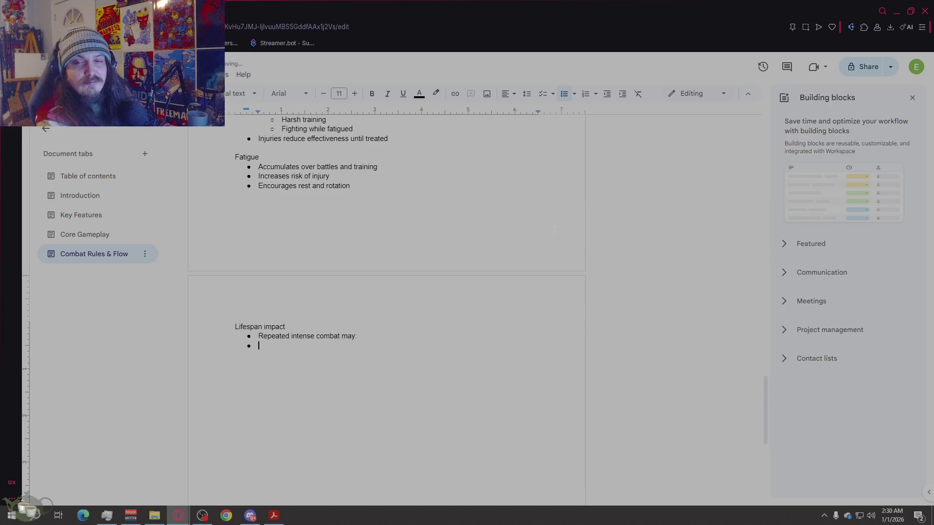
pyautogui.press('Tab')
pyautogui.write('Reduc')
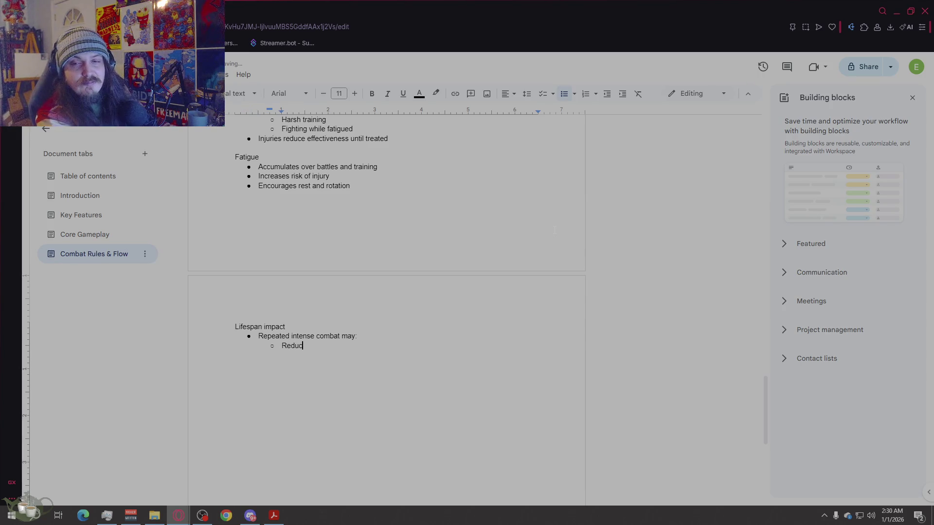
pyautogui.write('e remaining lifes')
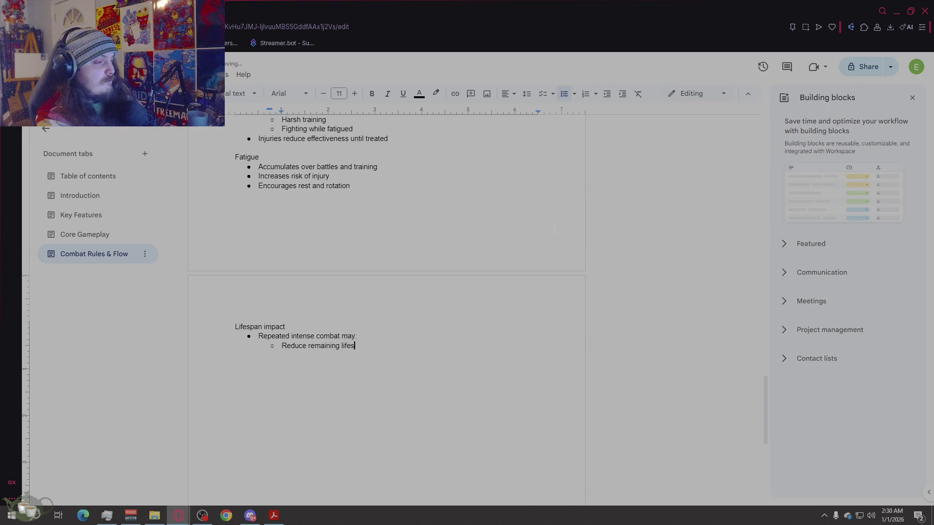
pyautogui.write('pan')
pyautogui.press('Return')
pyautogui.write('Degrade ')
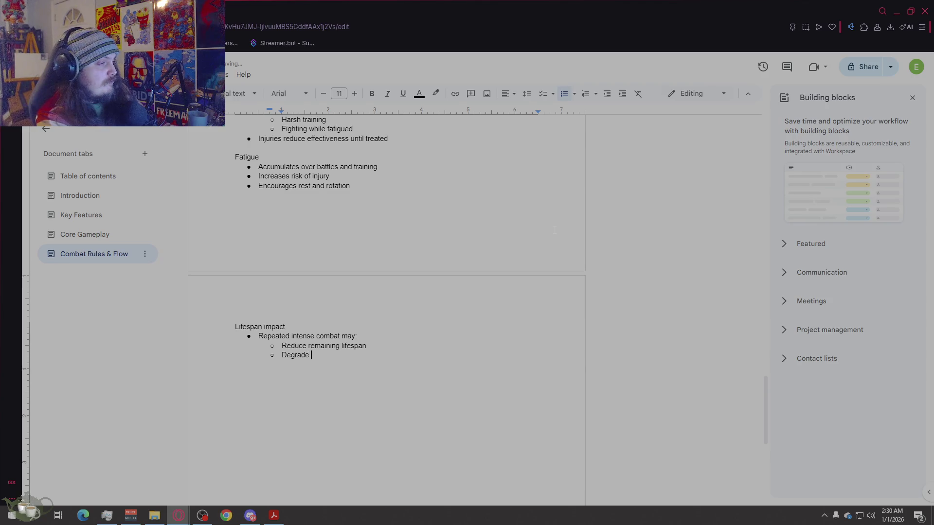
pyautogui.write('breeding ')
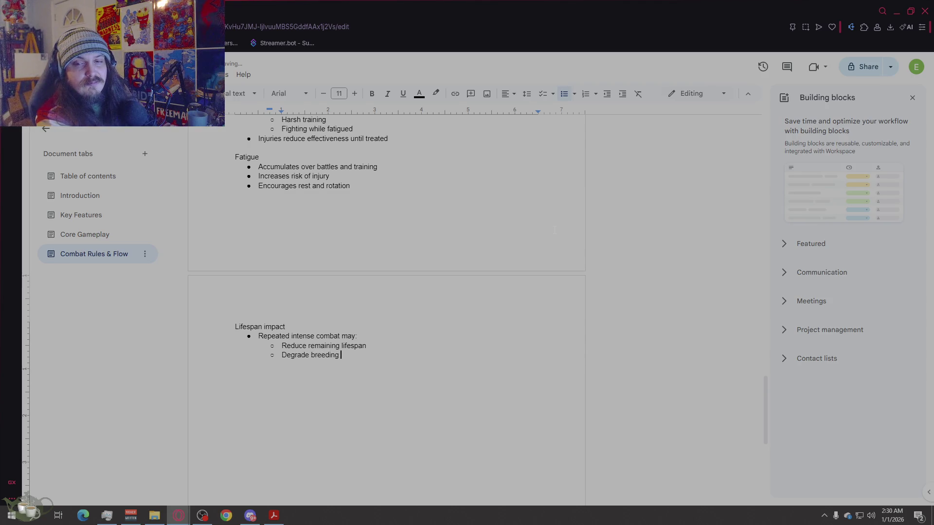
pyautogui.write('quality over time')
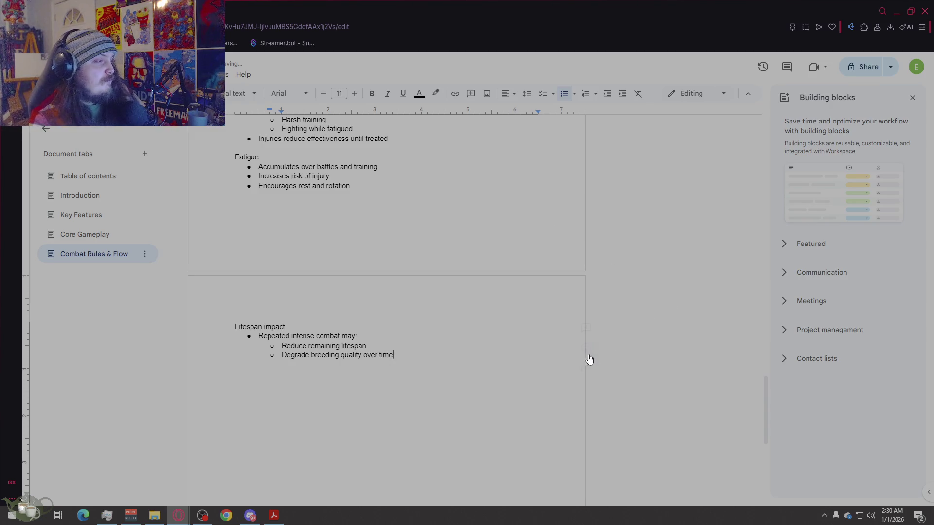
pyautogui.scroll(4, 584, 355)
pyautogui.scroll(-4, 535, 335)
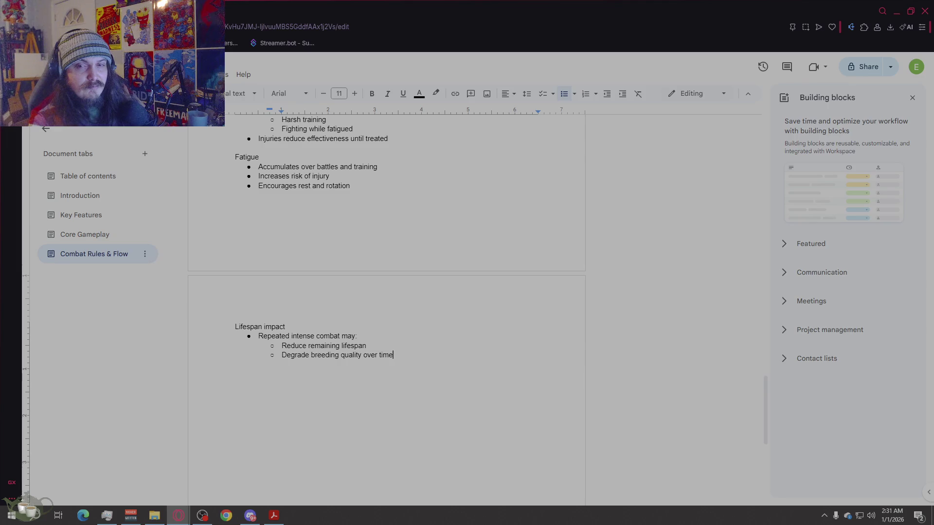
pyautogui.press('Return')
pyautogui.press('Return')
pyautogui.press('Return')
pyautogui.press('Return')
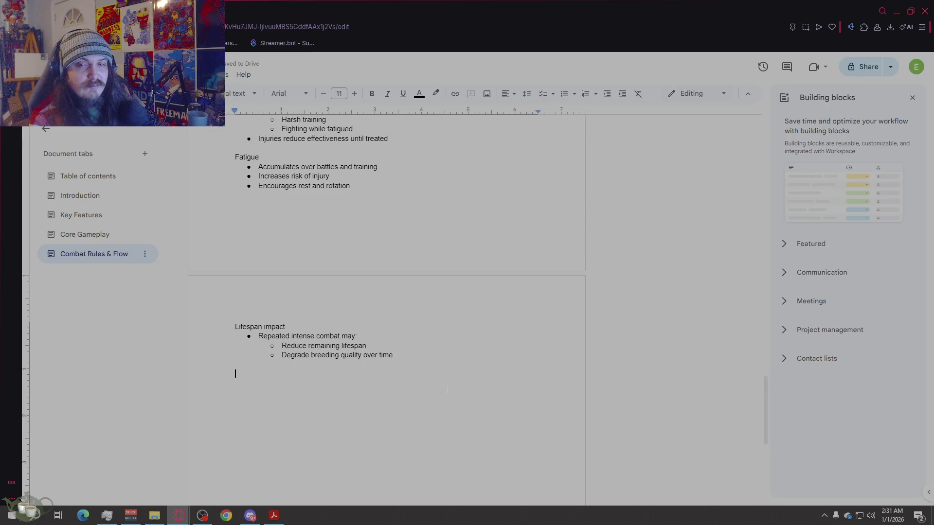
pyautogui.scroll(15, 447, 390)
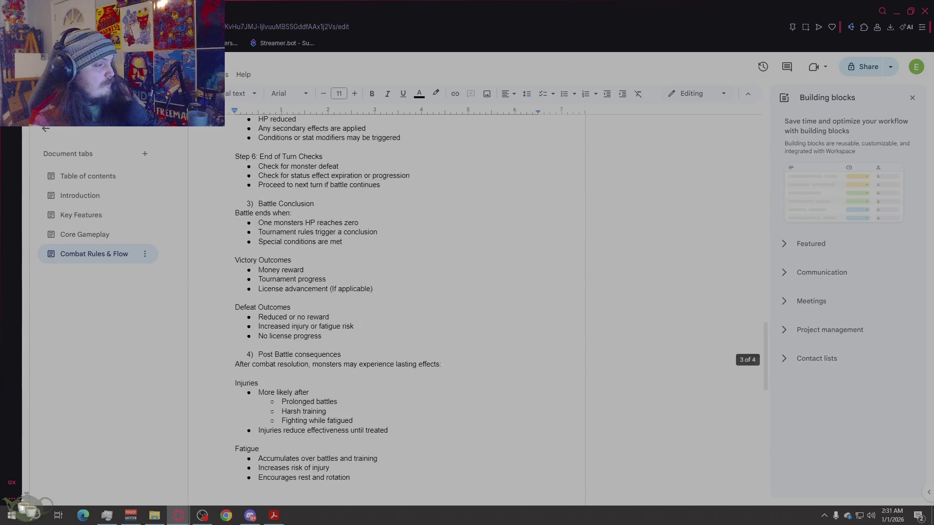
pyautogui.scroll(15, 361, 320)
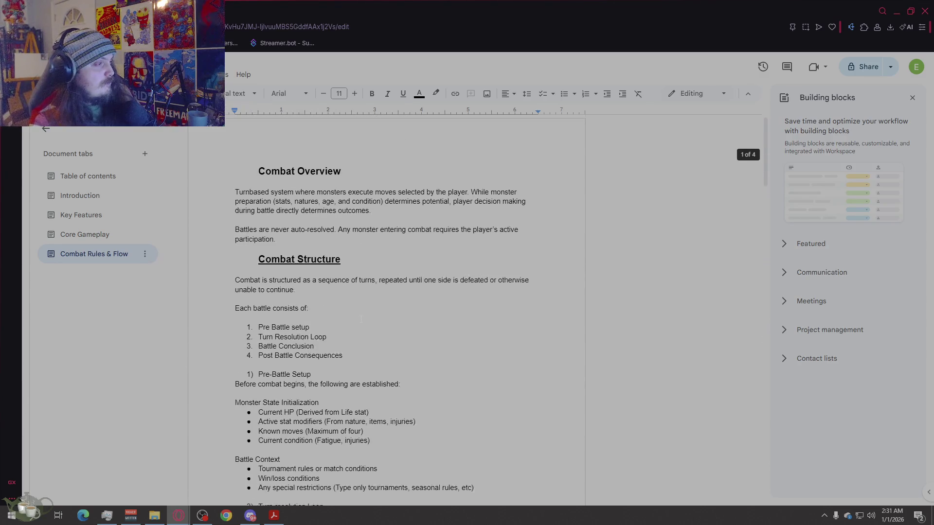
pyautogui.moveTo(341, 263); pyautogui.dragTo(258, 265)
pyautogui.hotkey('ctrl', 'c')
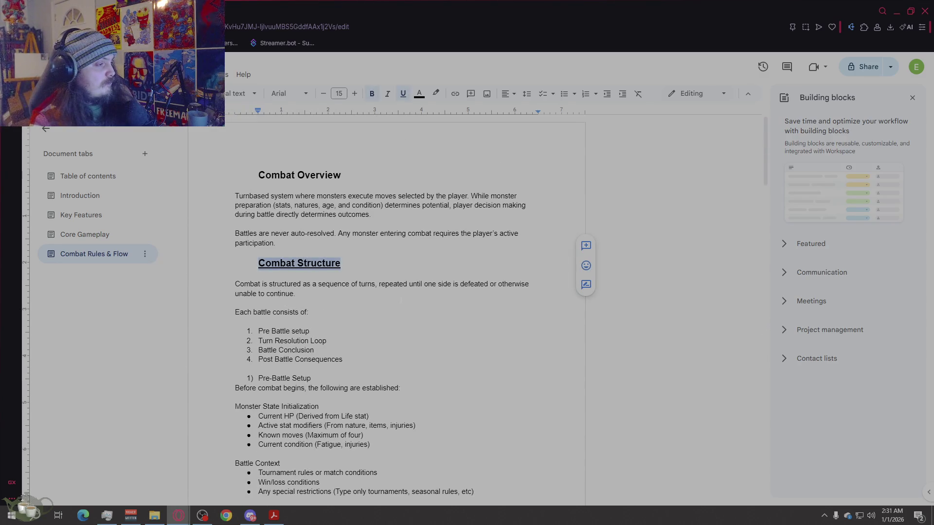
pyautogui.scroll(-5, 401, 302)
pyautogui.scroll(-15, 400, 302)
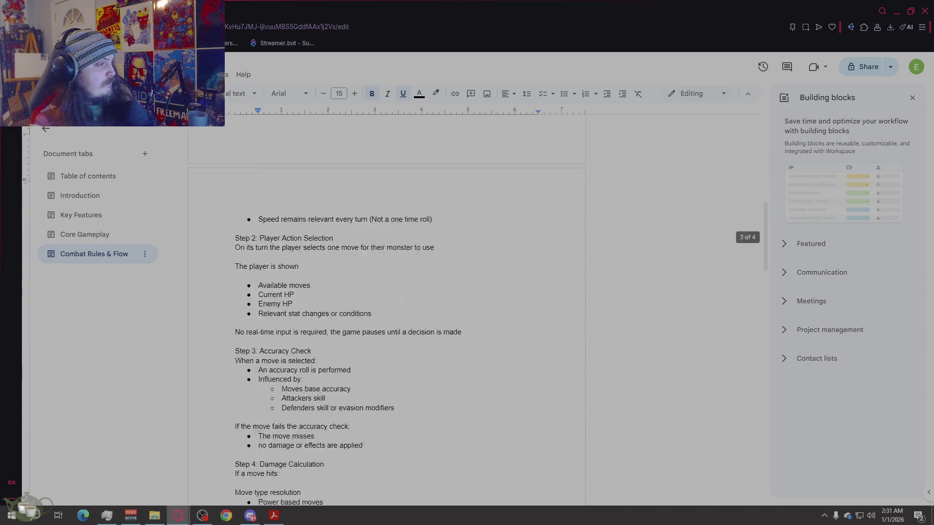
pyautogui.scroll(4, 401, 301)
pyautogui.scroll(-9, 401, 301)
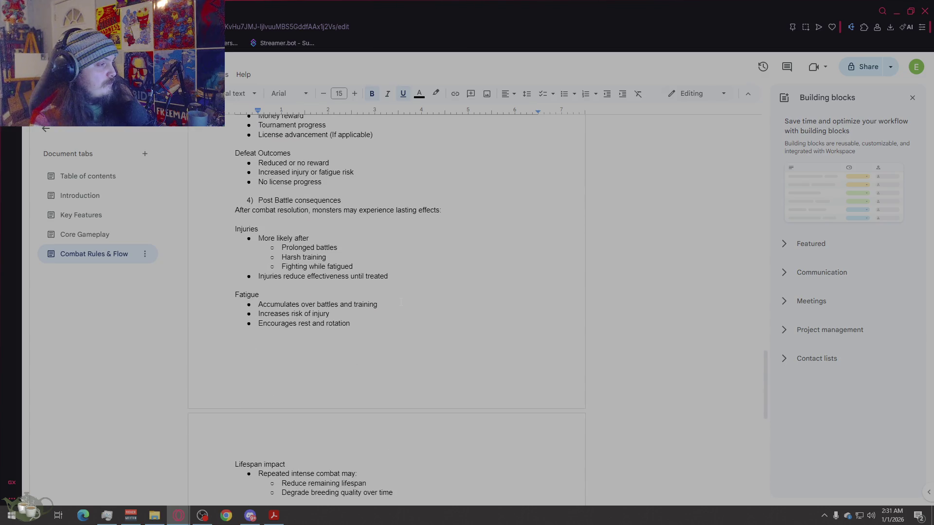
pyautogui.scroll(5, 401, 302)
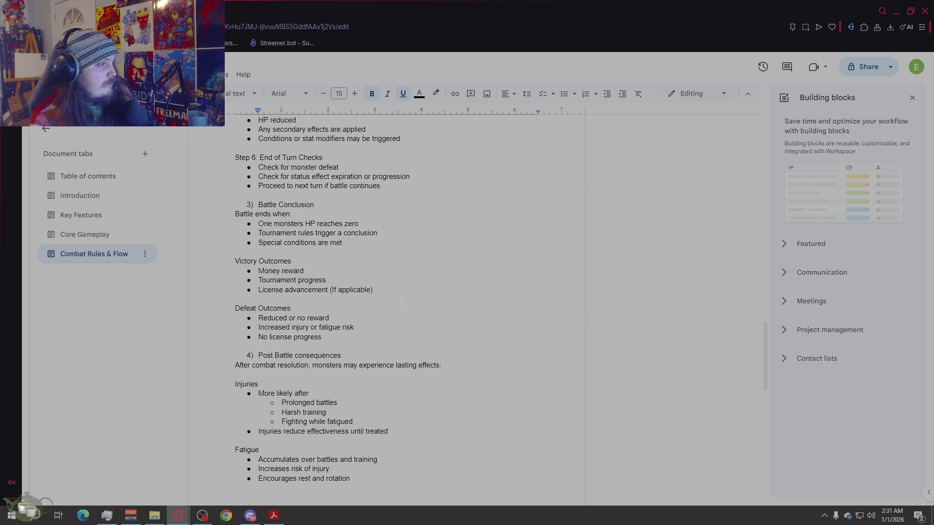
pyautogui.scroll(-2, 400, 302)
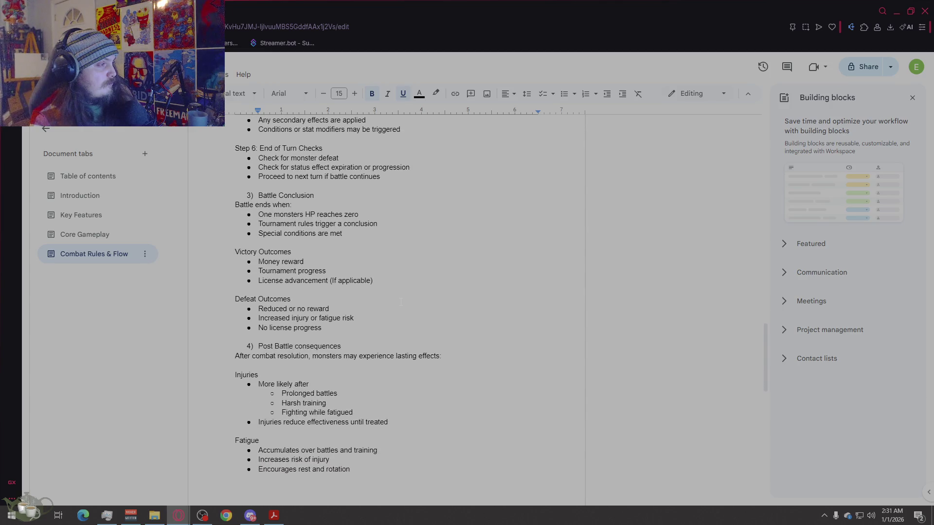
pyautogui.scroll(1, 401, 302)
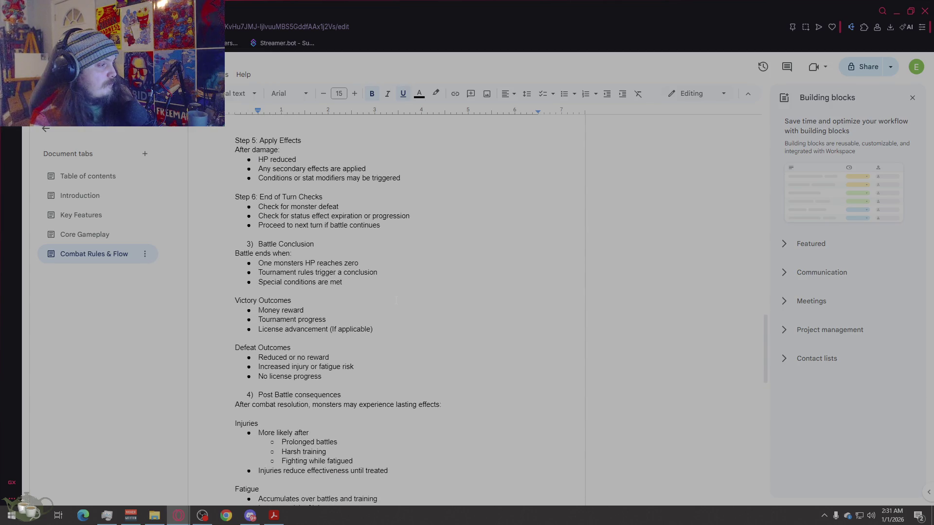
pyautogui.scroll(-7, 396, 301)
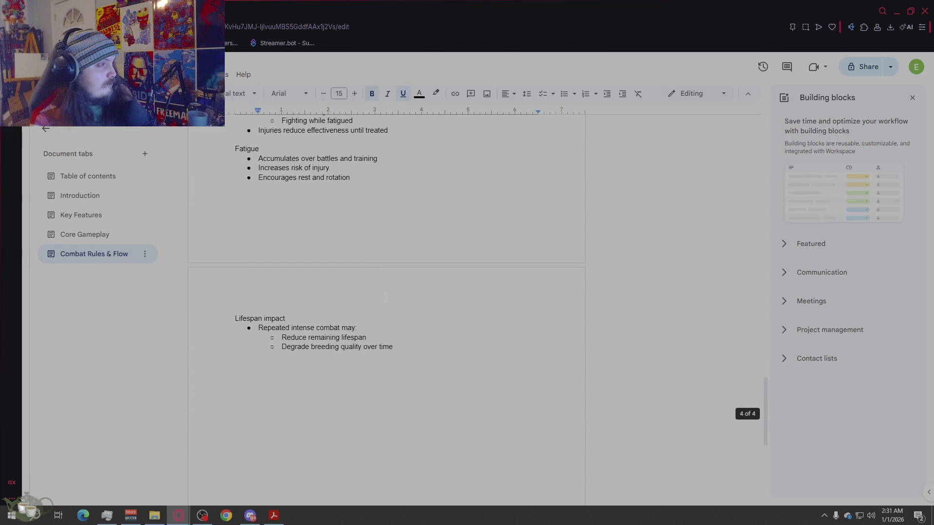
pyautogui.click(437, 398)
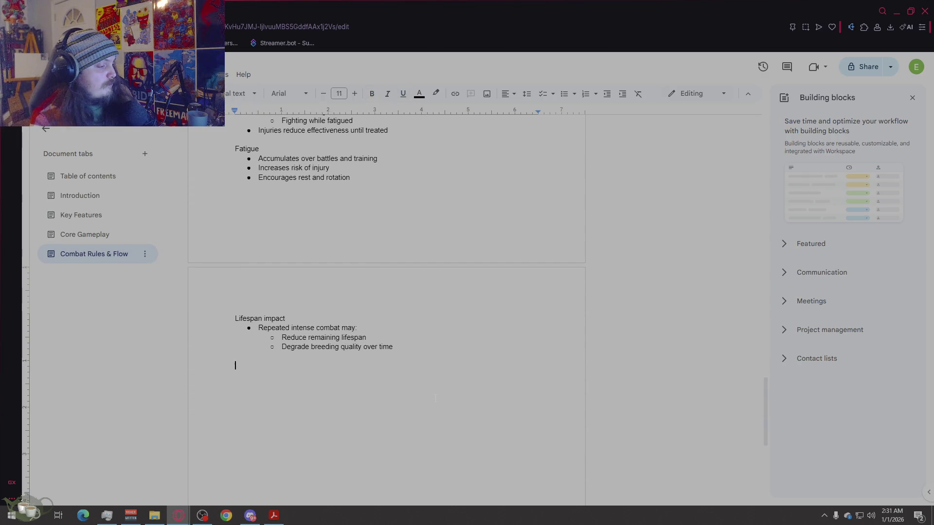
# Step: Paste the copied heading and retitle it 'Combat Design Contraints'
pyautogui.hotkey('ctrl', 'v')
pyautogui.hotkey('shift', 'Left')
pyautogui.hotkey('shift', 'Left')
pyautogui.hotkey('shift', 'Left')
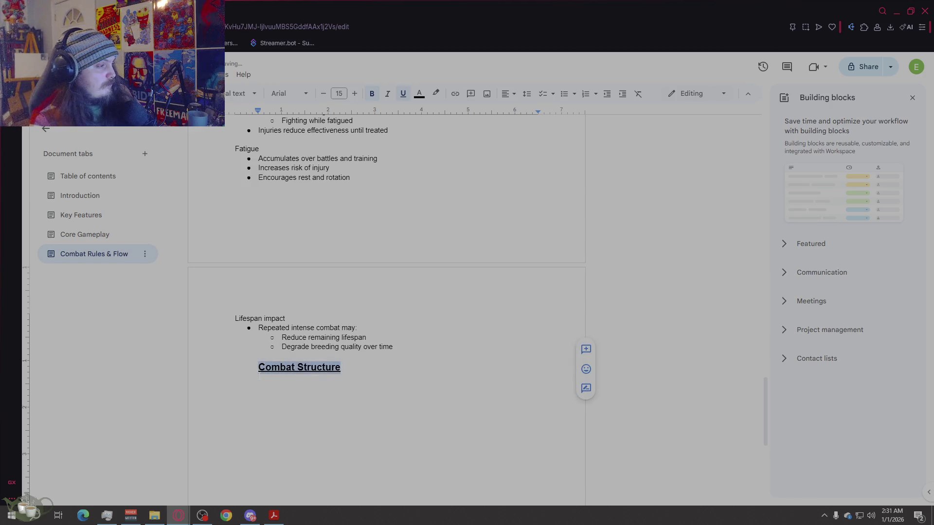
pyautogui.write('Comba')
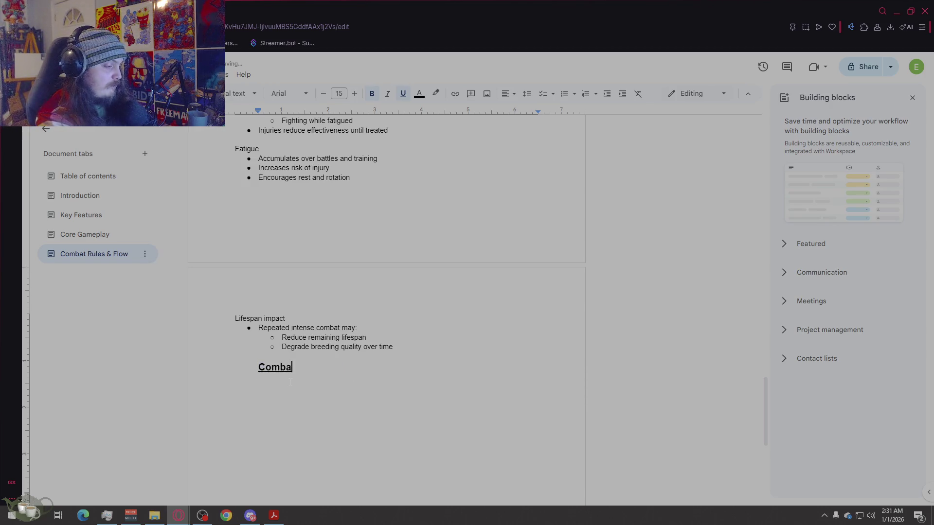
pyautogui.write('t design')
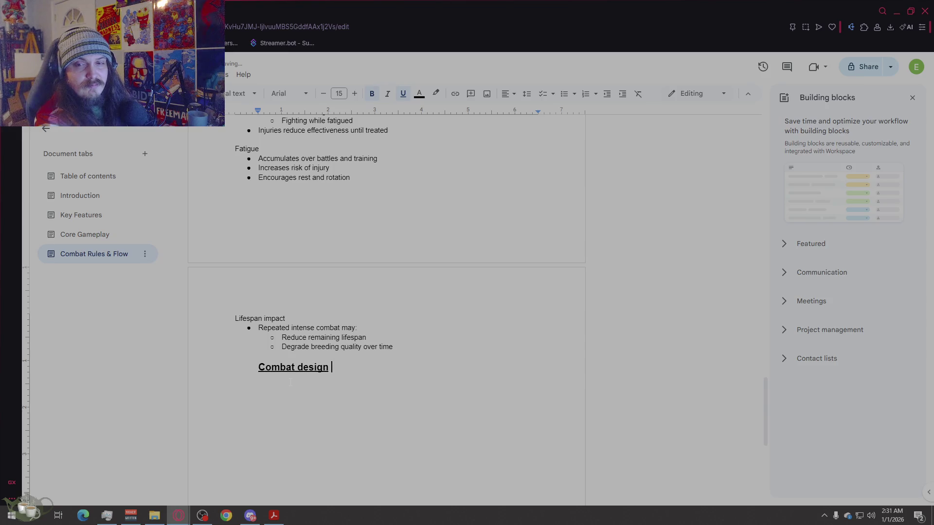
pyautogui.press('BackSpace')
pyautogui.press('BackSpace')
pyautogui.press('BackSpace')
pyautogui.write('D')
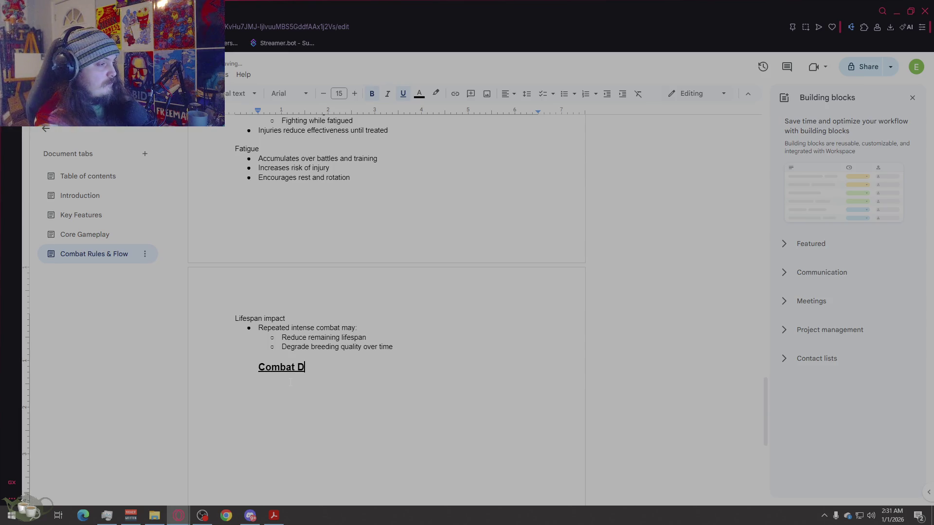
pyautogui.write('esign Contraints')
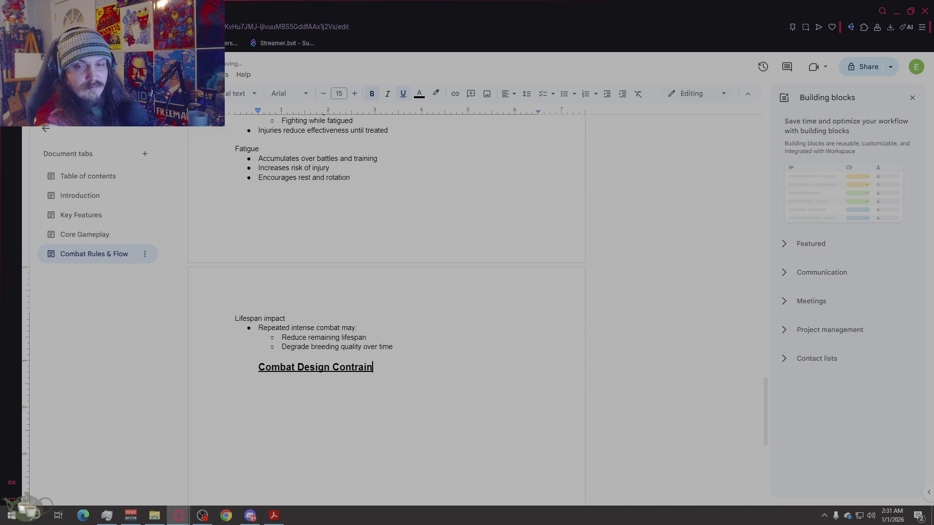
pyautogui.press('Return')
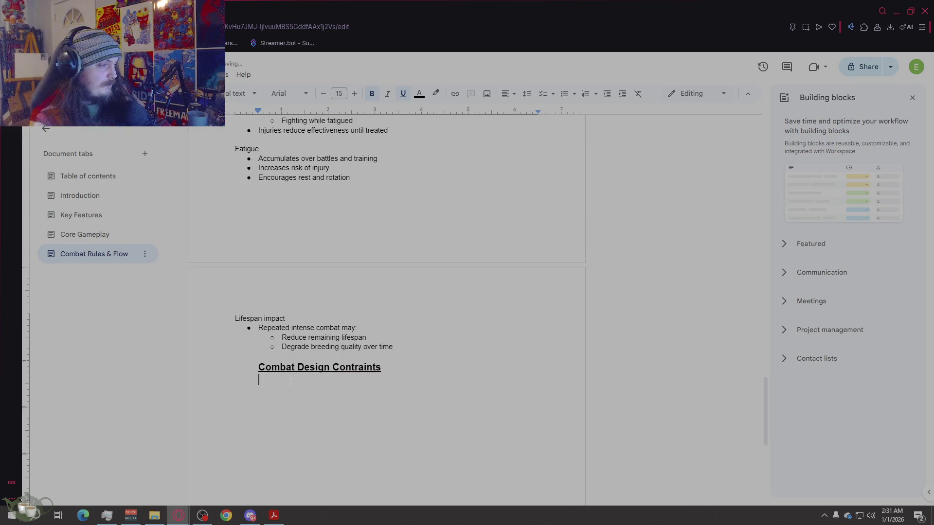
# Step: Outdent the next line, set it to 11 pt without bold or underline, and make it a bullet
pyautogui.press('BackSpace')
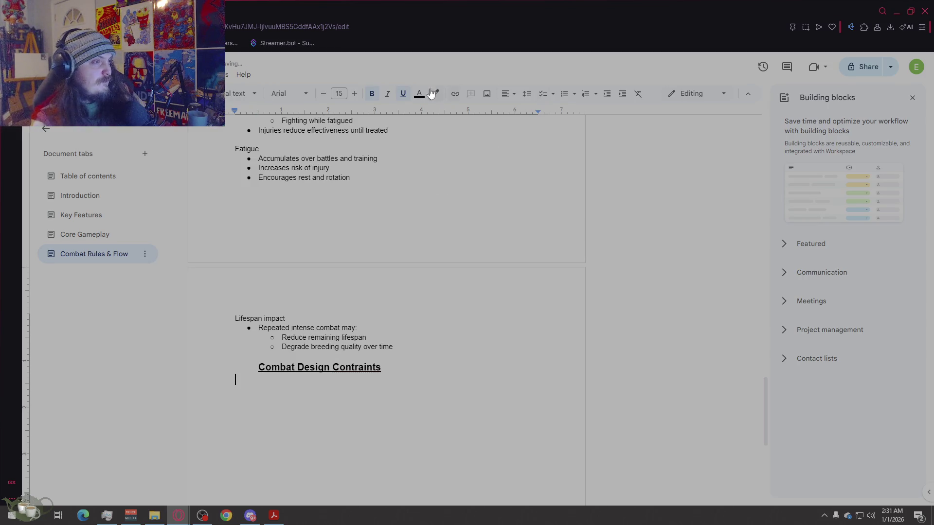
pyautogui.click(323, 96)
pyautogui.click(322, 97)
pyautogui.click(323, 97)
pyautogui.click(354, 93)
pyautogui.click(371, 93)
pyautogui.click(403, 93)
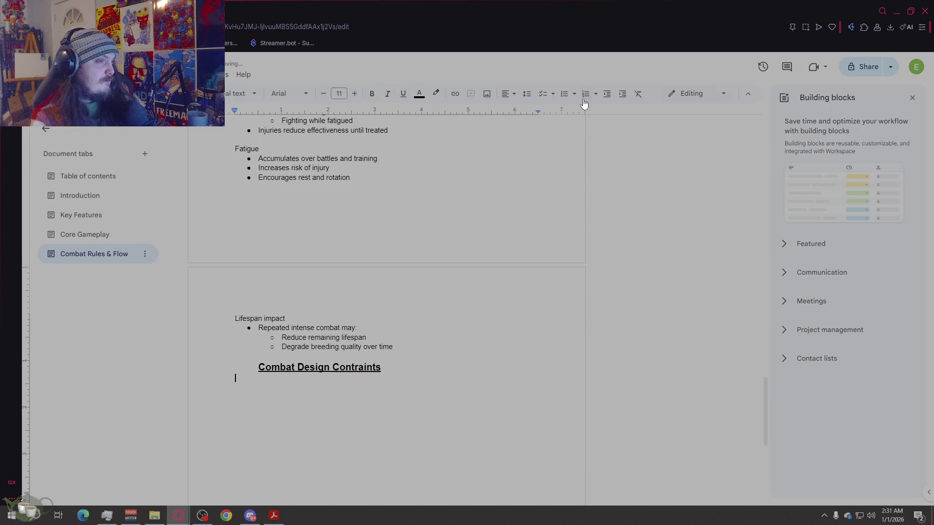
pyautogui.click(563, 93)
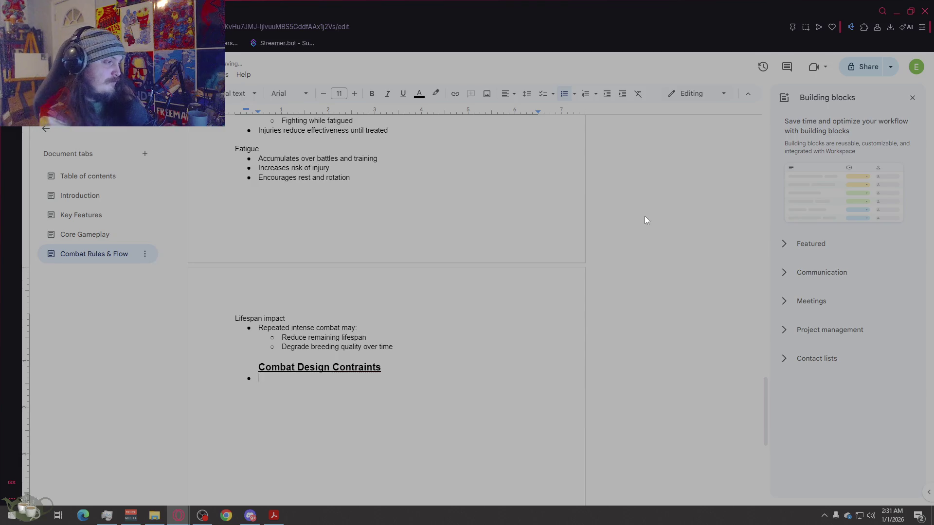
# Step: Restart the bullet list with 'No infinite loops' and 'No single stat guarantee victory'
pyautogui.press('BackSpace')
pyautogui.press('BackSpace')
pyautogui.press('Return')
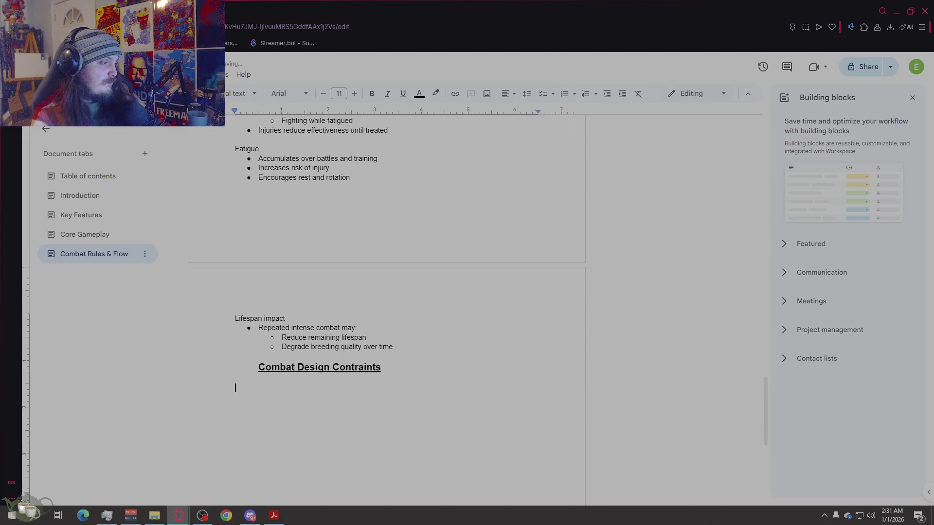
pyautogui.click(564, 93)
pyautogui.write('Con')
pyautogui.press('BackSpace')
pyautogui.press('BackSpace')
pyautogui.press('BackSpace')
pyautogui.write('No infinite ')
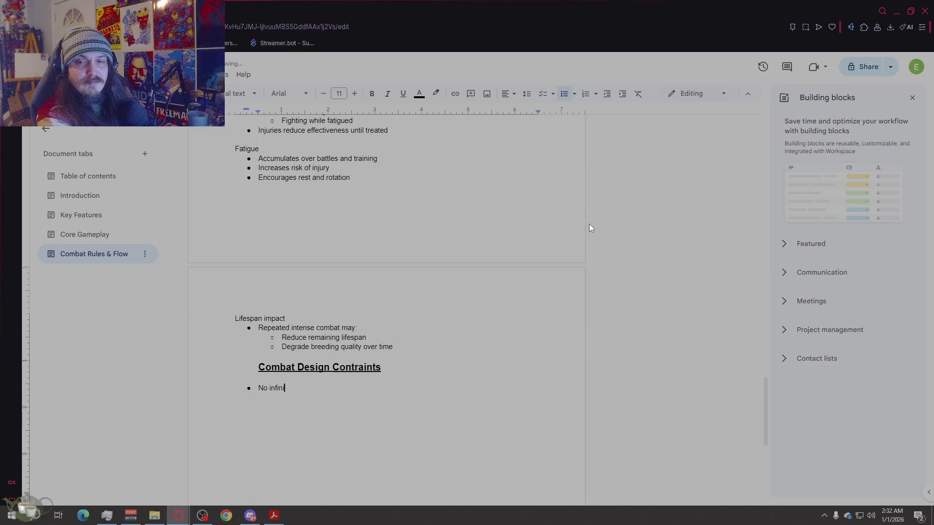
pyautogui.write('loops')
pyautogui.press('Return')
pyautogui.write('No sin')
pyautogui.write('gle stat ')
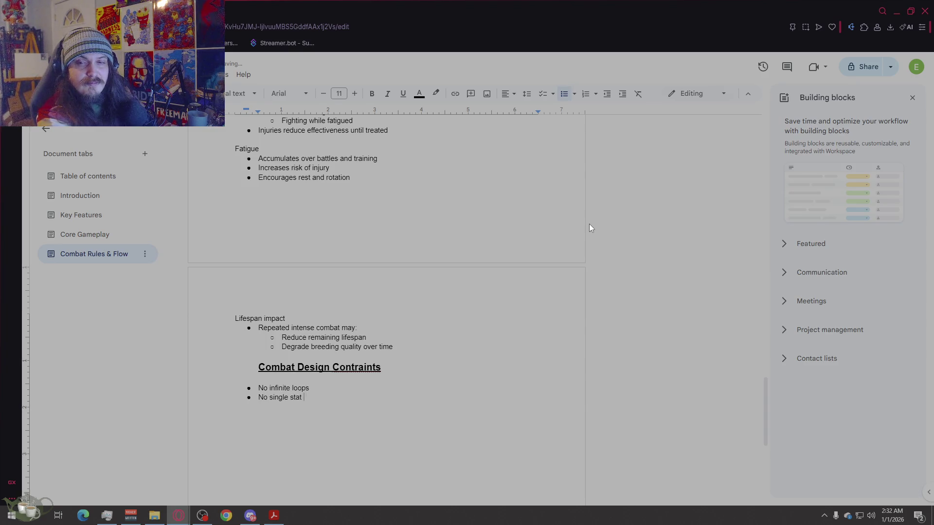
pyautogui.write('guarantee')
pyautogui.press('BackSpace')
pyautogui.press('BackSpace')
pyautogui.write('vict')
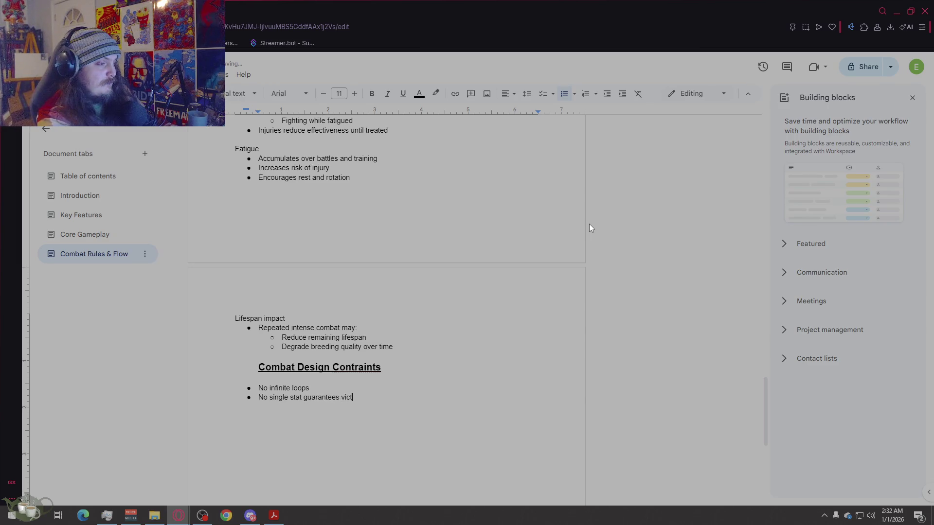
pyautogui.write('ory')
# Step: Add 'Strong monsters still require good decisions' and 'Weak monsters can succeed with smart play', then end the list
pyautogui.press('Return')
pyautogui.write('str')
pyautogui.press('BackSpace')
pyautogui.write('St')
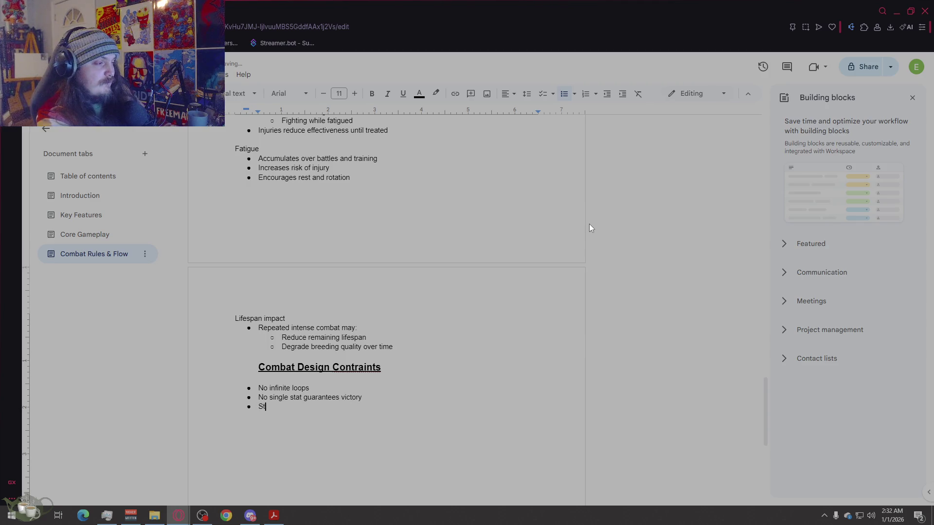
pyautogui.write('rong monsters still require good ')
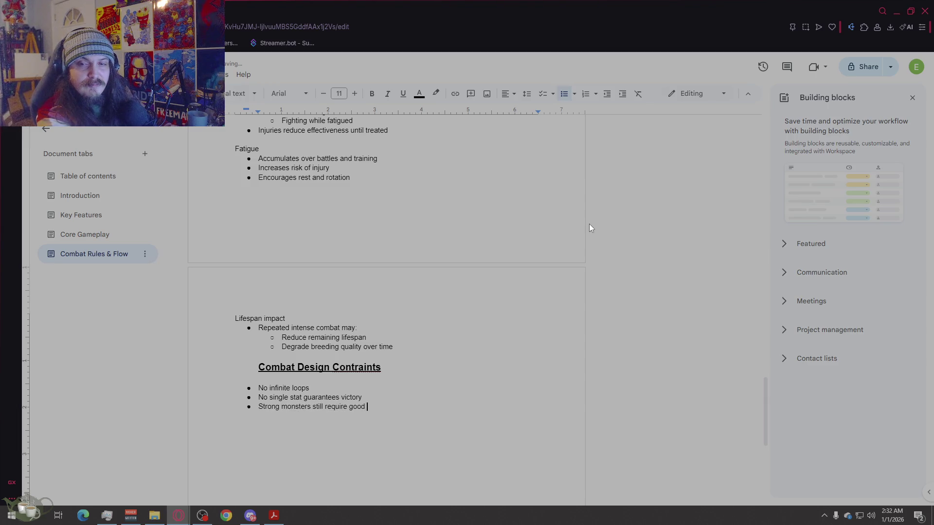
pyautogui.write('decisions')
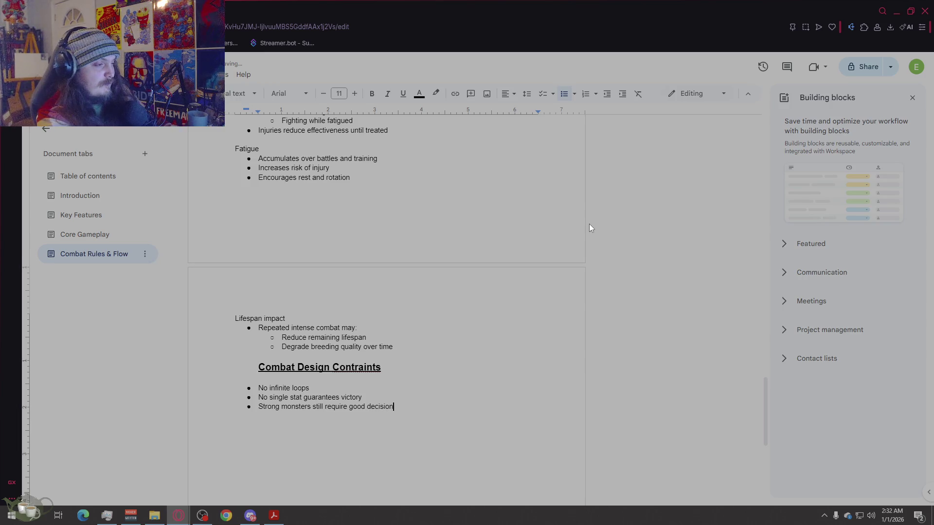
pyautogui.press('Return')
pyautogui.write('Weak monsters ')
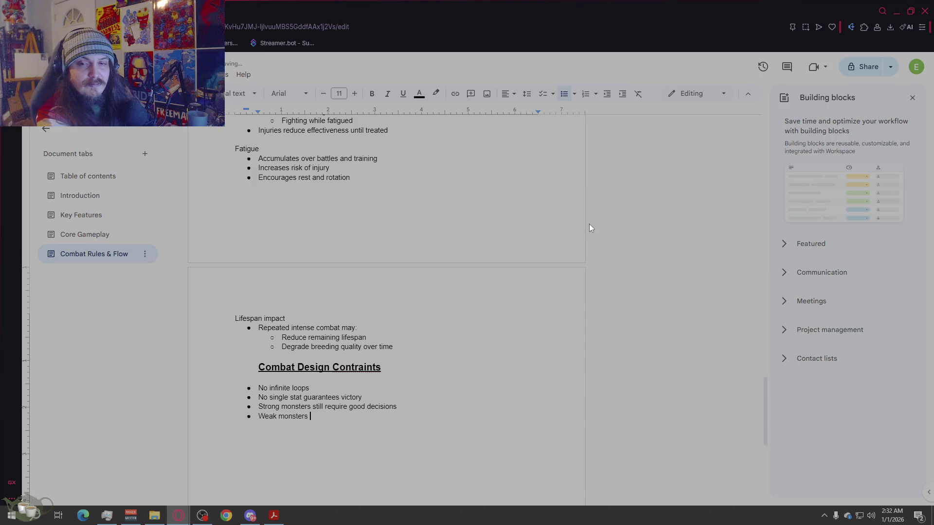
pyautogui.write('can succeed wit')
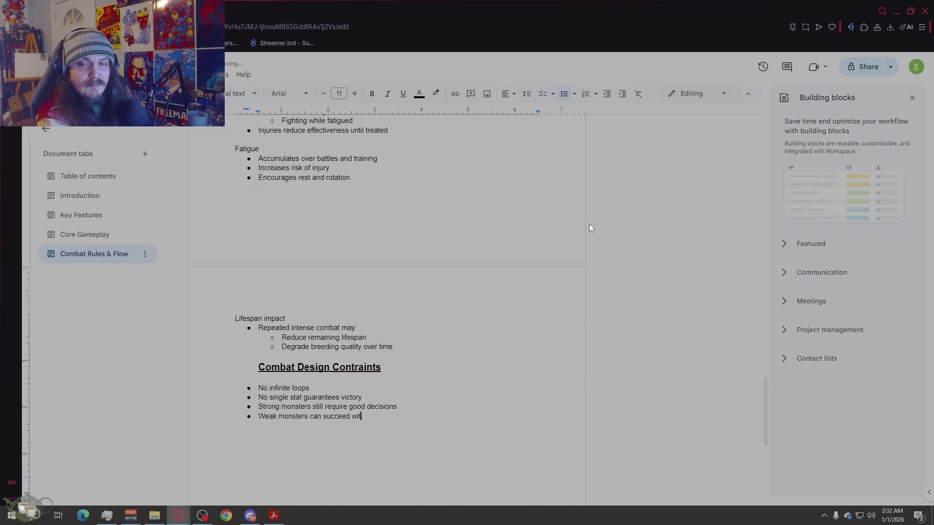
pyautogui.write('h smart play')
pyautogui.press('Return')
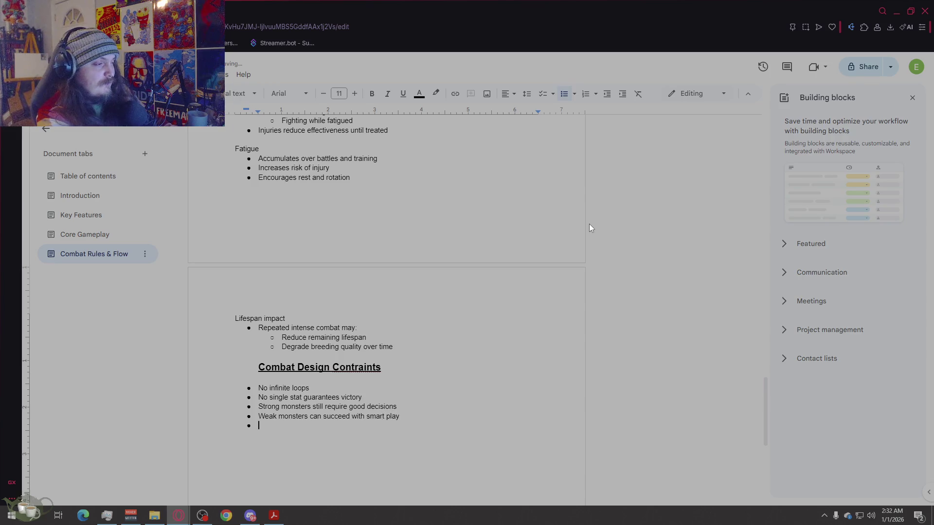
pyautogui.press('Return')
# Step: Type the line 'Combat is meant to be:' and start a new line below it
pyautogui.write('Com')
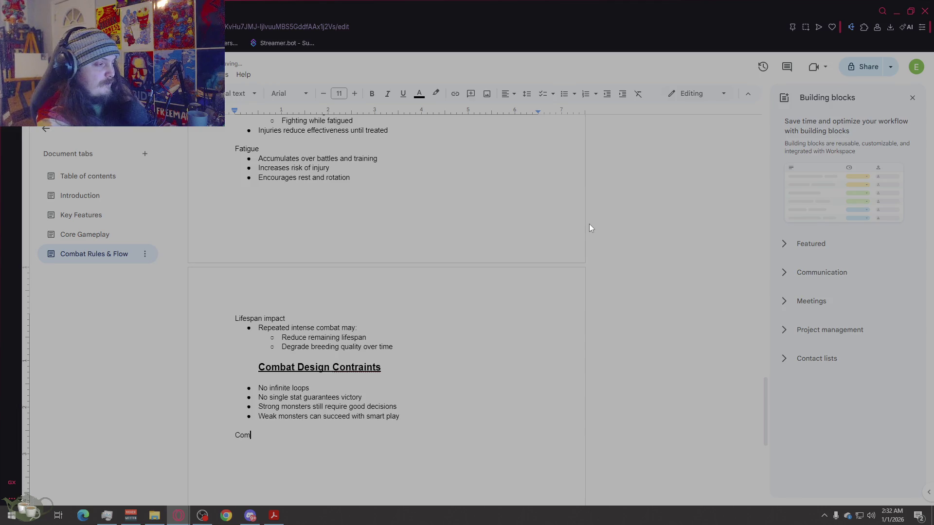
pyautogui.write('bat res')
pyautogui.press('BackSpace')
pyautogui.press('BackSpace')
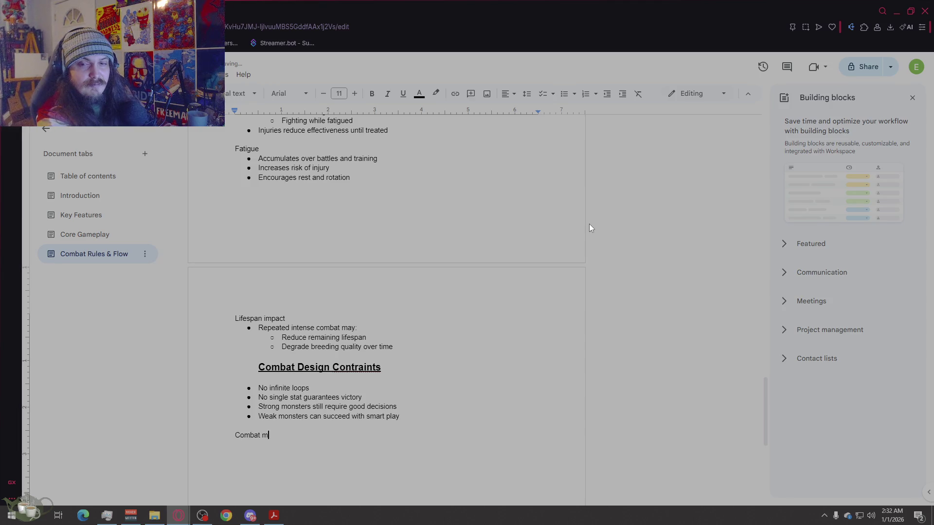
pyautogui.press('BackSpace')
pyautogui.write('is meant to be:')
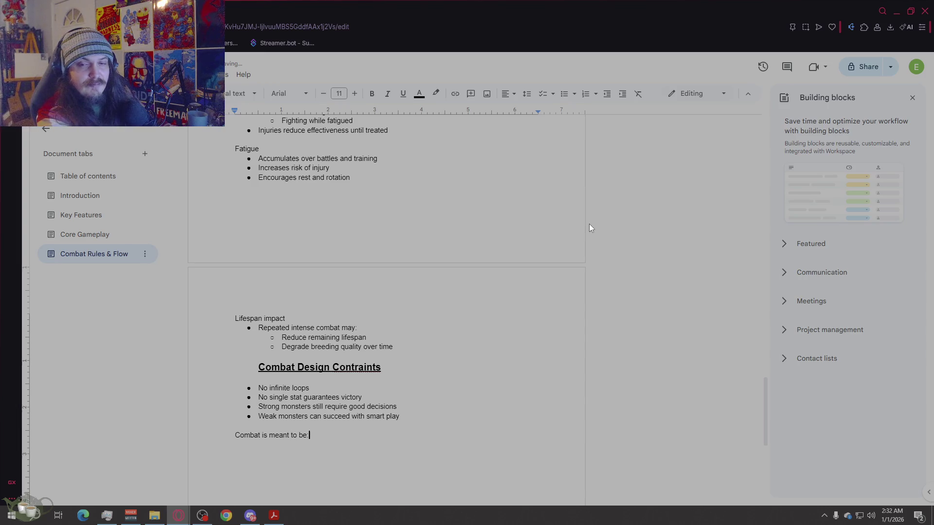
pyautogui.press('Return')
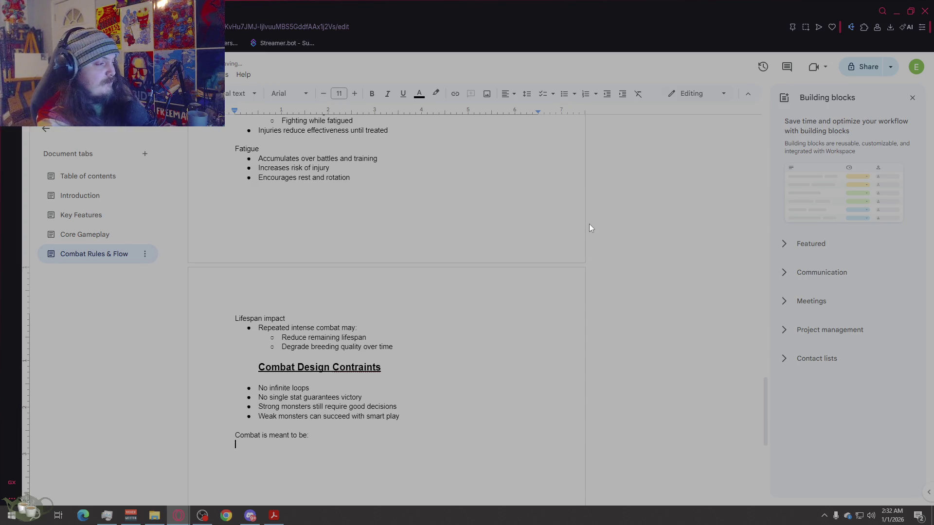
# Step: Add bullets 'Tactical, not twitch based', 'Understandable at a glance' and 'Deep enough to reward mastery'
pyautogui.click(564, 93)
pyautogui.write('Ta')
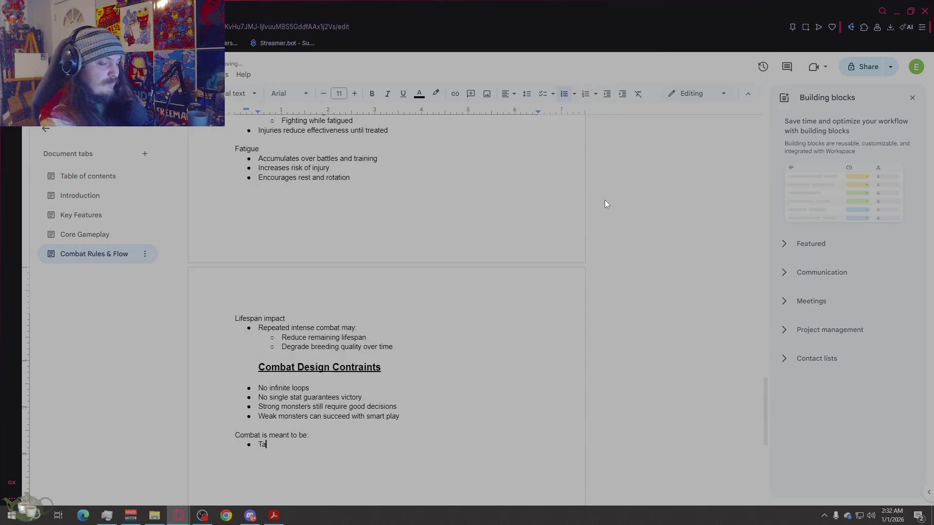
pyautogui.write('ctical, not twitch based')
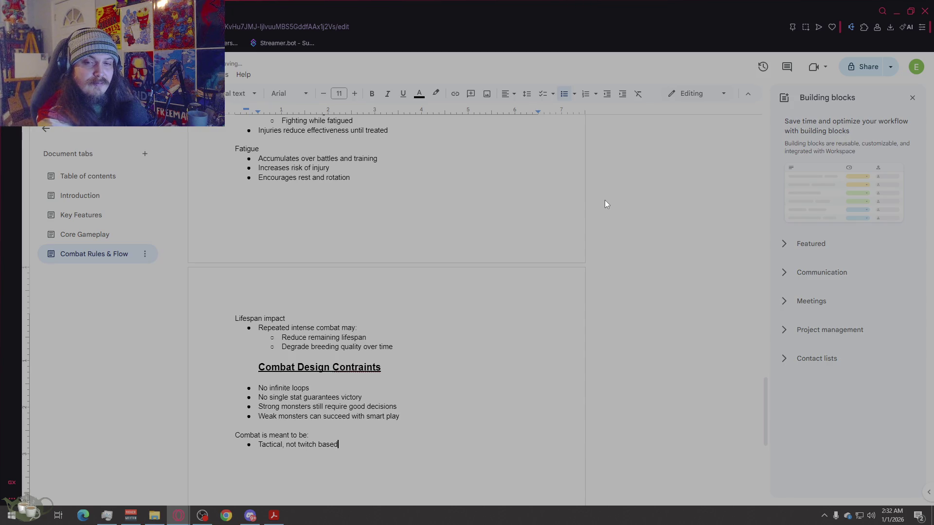
pyautogui.press('Return')
pyautogui.write('under')
pyautogui.write('standable at a')
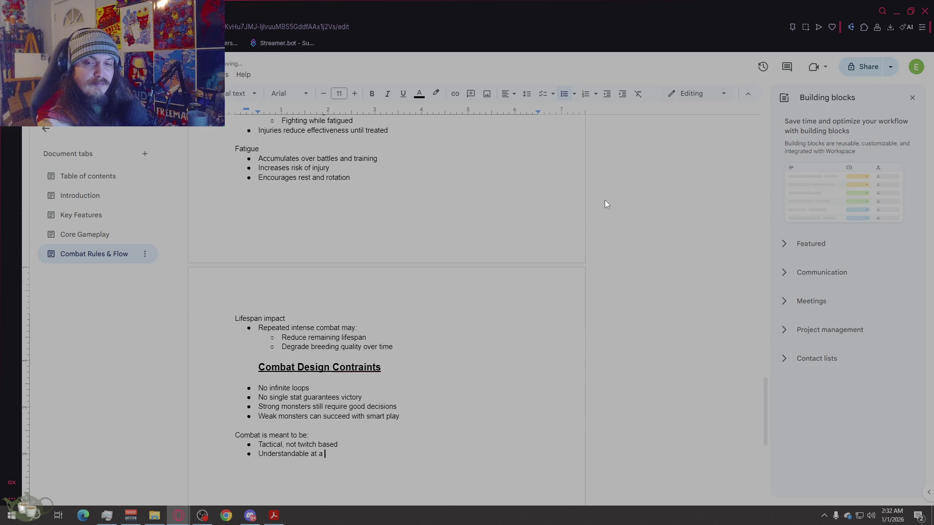
pyautogui.write('glance')
pyautogui.press('Return')
pyautogui.write('deep enough to')
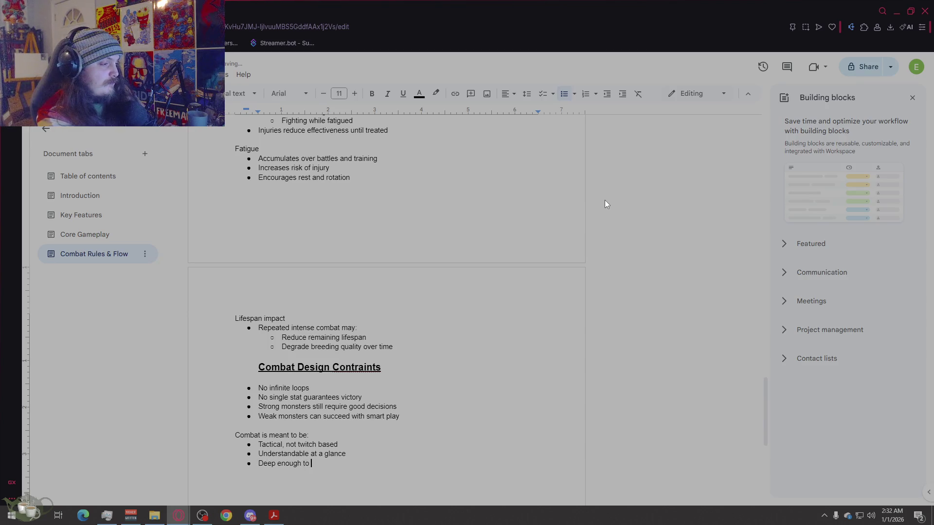
pyautogui.write('mastery')
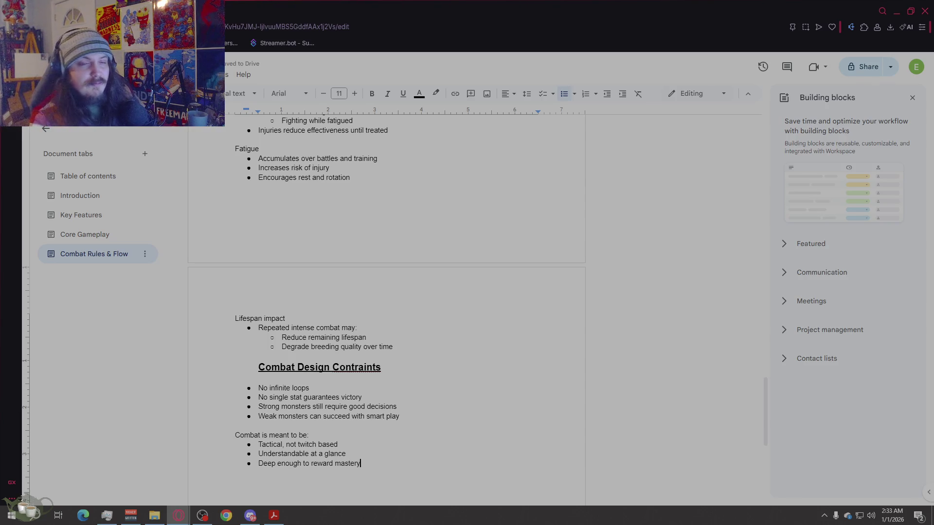
pyautogui.press('Return')
pyautogui.press('Return')
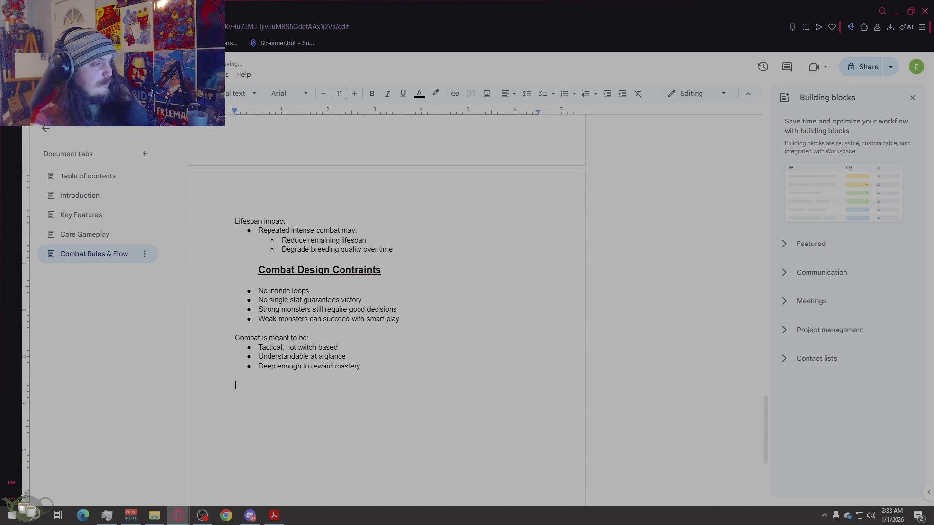
pyautogui.moveTo(381, 270); pyautogui.dragTo(259, 270)
# Step: Copy the Combat Design Contraints heading below the list and rename it 'Design Intent'
pyautogui.hotkey('ctrl', 'c')
pyautogui.click(340, 398)
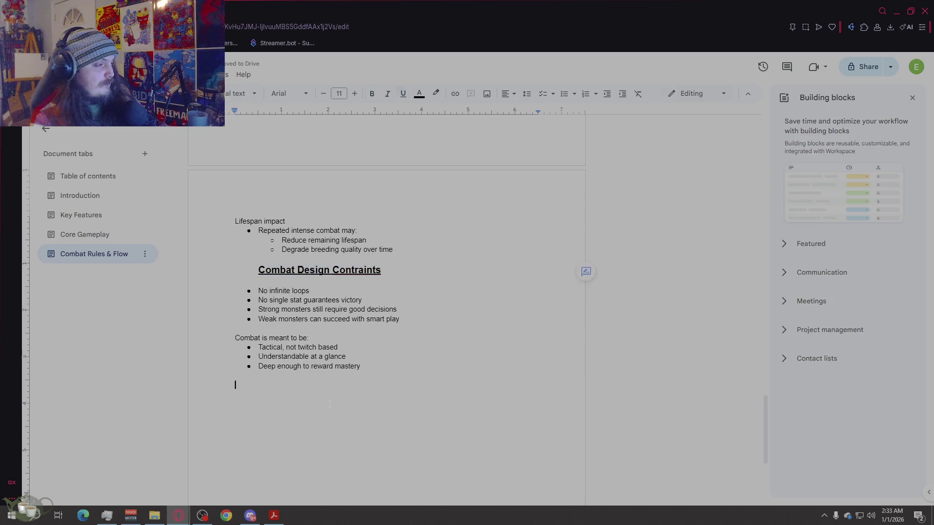
pyautogui.hotkey('ctrl', 'v')
pyautogui.moveTo(381, 387); pyautogui.dragTo(259, 387)
pyautogui.write('D')
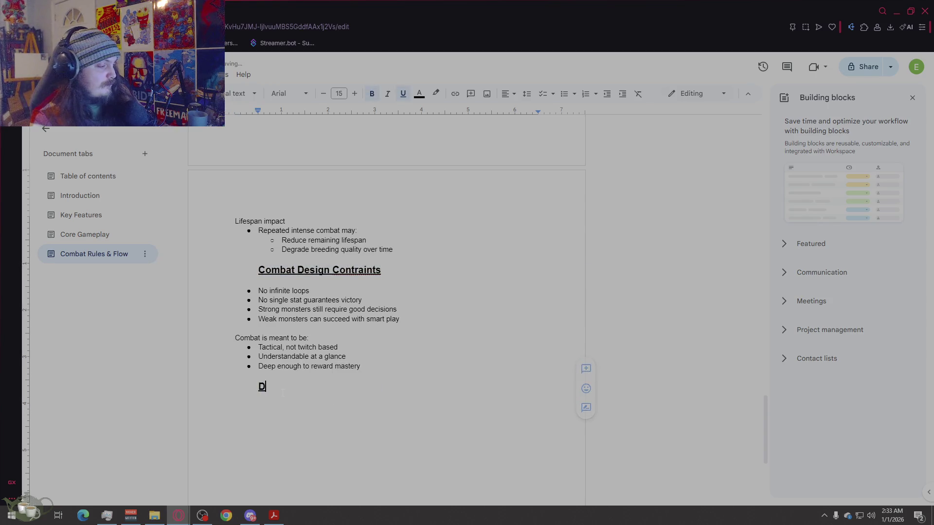
pyautogui.write('esign Intent')
pyautogui.press('BackSpace')
pyautogui.press('BackSpace')
pyautogui.press('BackSpace')
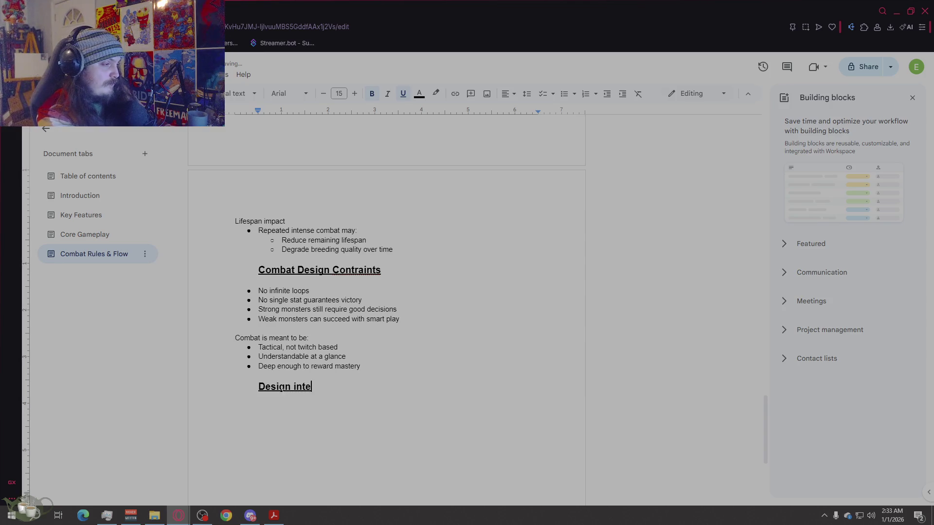
pyautogui.write('Intent')
# Step: Add a plain size-11 line under the heading, with no bold, underline or indent
pyautogui.press('Return')
pyautogui.click(323, 93)
pyautogui.click(323, 93)
pyautogui.click(323, 93)
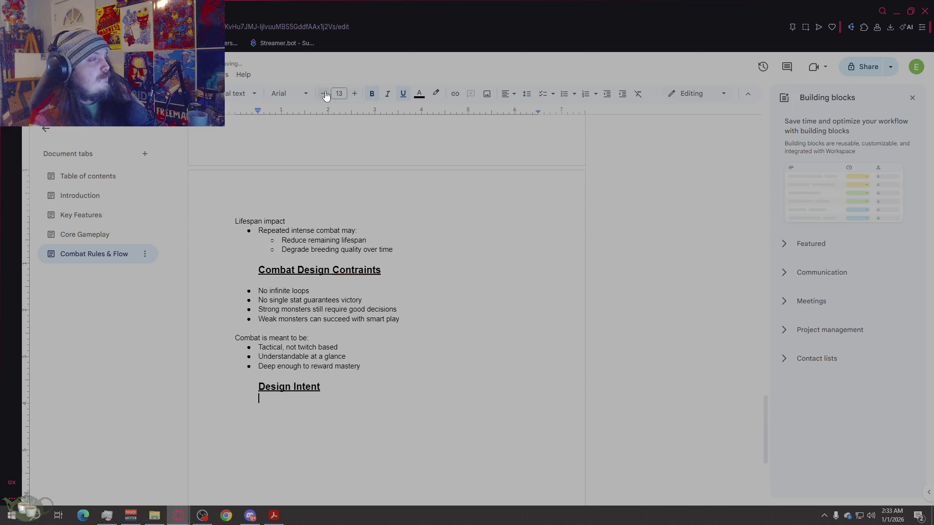
pyautogui.click(372, 93)
pyautogui.click(403, 93)
pyautogui.press('BackSpace')
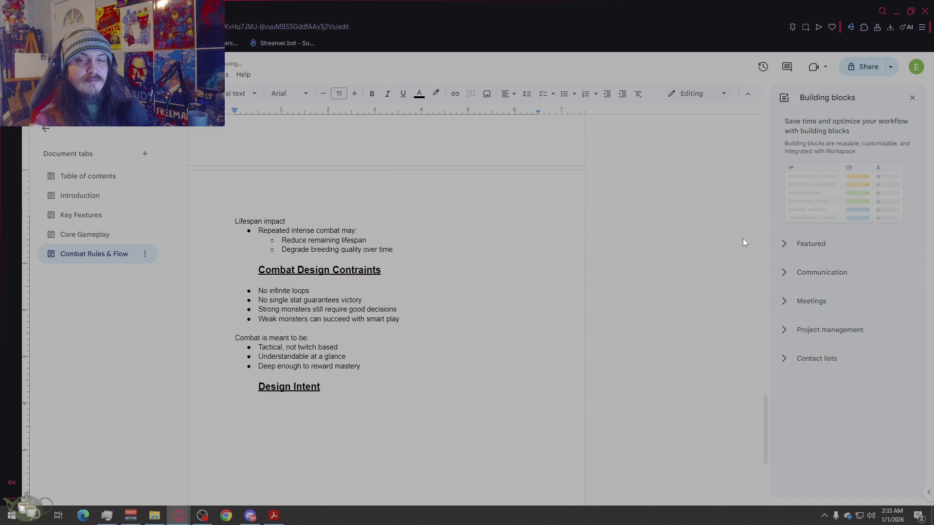
# Step: Write 'The combat system exists to:' with a first bullet 'Validate monster preparation choices'
pyautogui.write('The combat s')
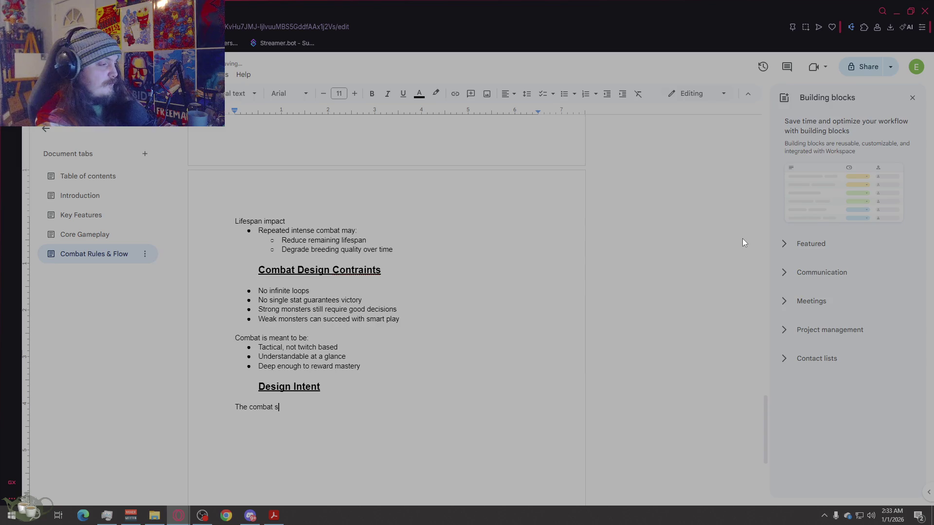
pyautogui.write('ystem exists to:')
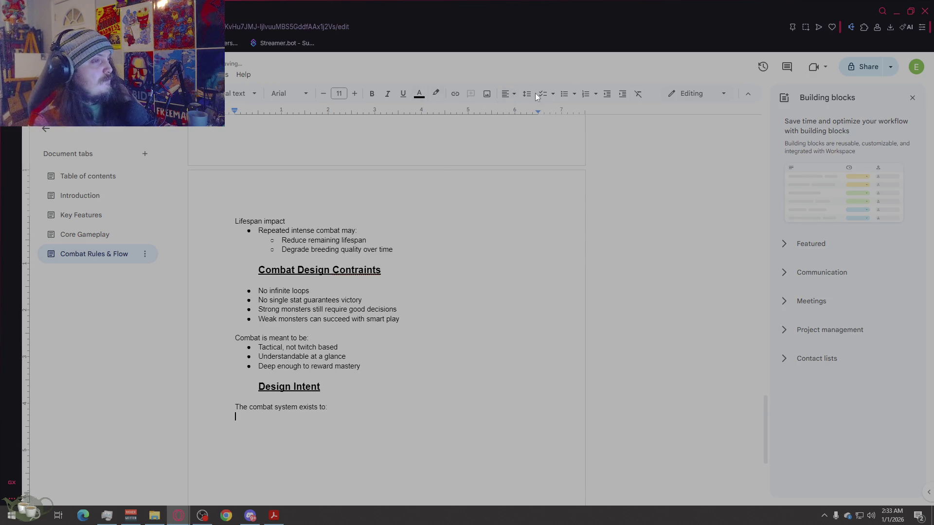
pyautogui.click(564, 94)
pyautogui.write('Validate monster prepar')
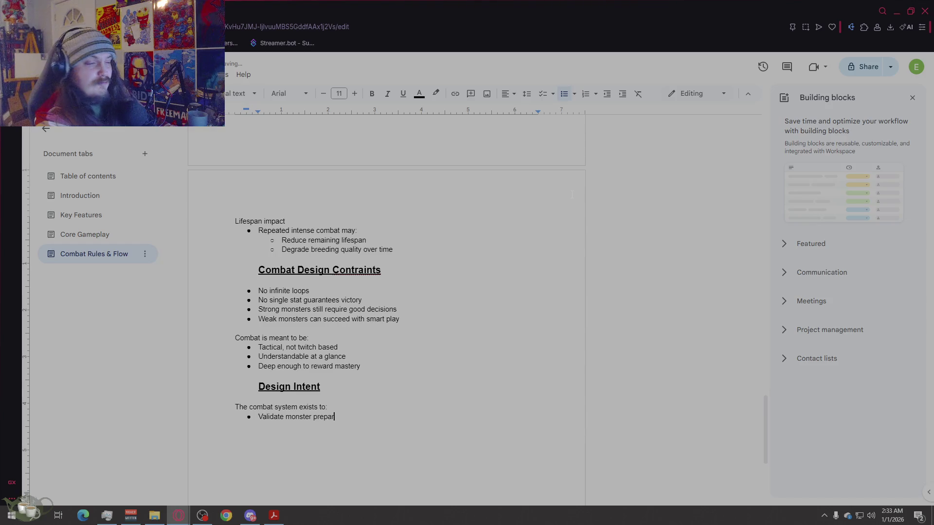
pyautogui.write('ation ')
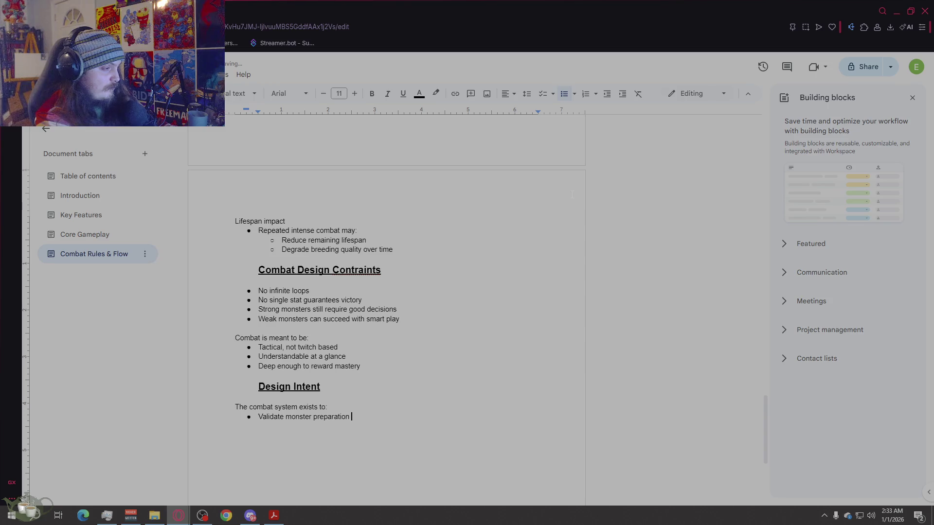
pyautogui.write('choices')
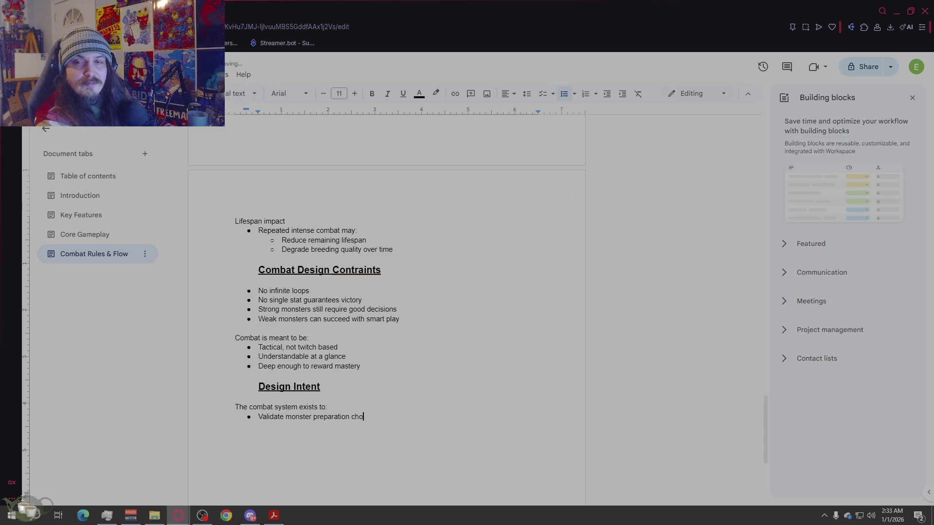
pyautogui.press('Return')
# Step: Add bullets 'Reward player decision making' and 'Feed consequences back into the weekly loop'
pyautogui.write('rewar')
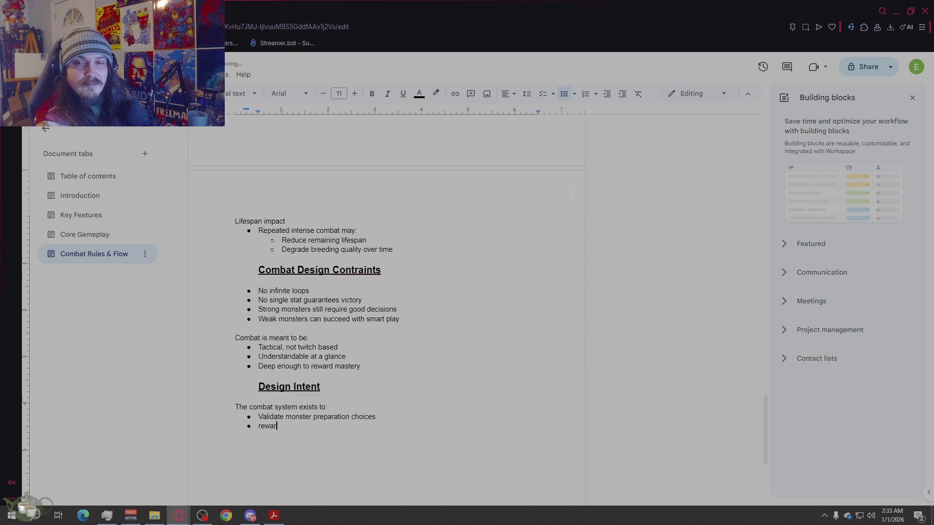
pyautogui.press('BackSpace')
pyautogui.press('BackSpace')
pyautogui.press('BackSpace')
pyautogui.write('Rewa')
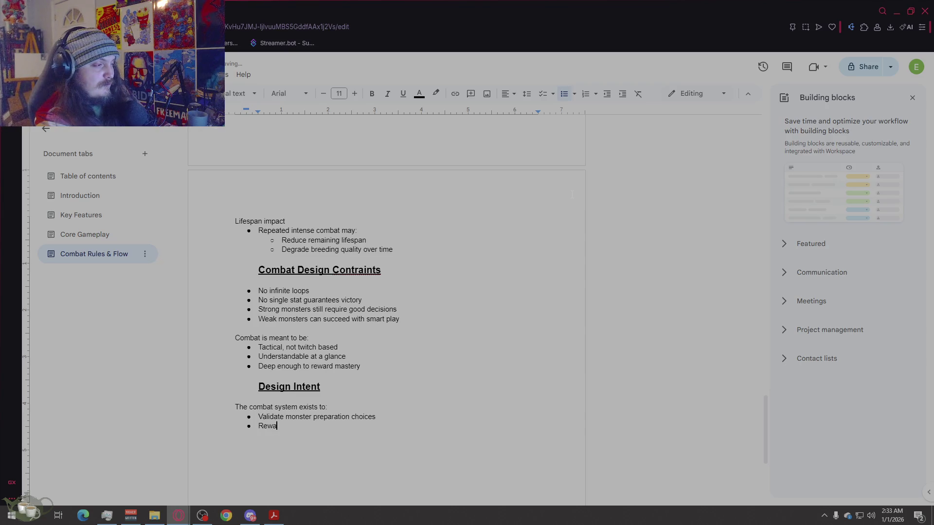
pyautogui.write('rd player ')
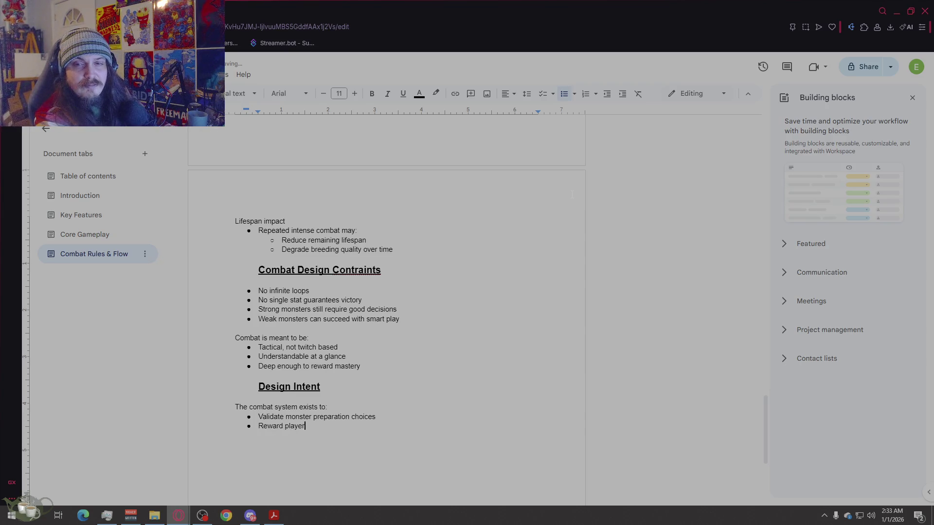
pyautogui.write('decision making')
pyautogui.press('Return')
pyautogui.write('D')
pyautogui.press('BackSpace')
pyautogui.write('Feed ')
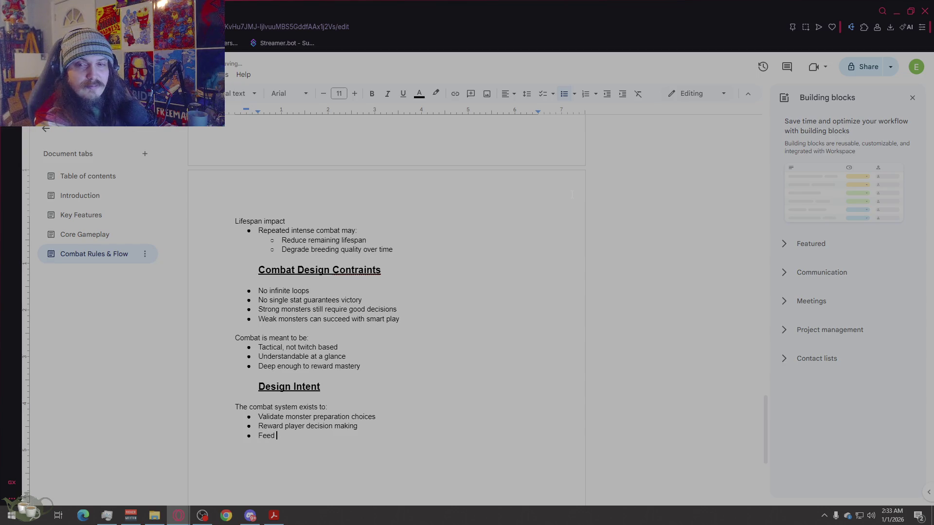
pyautogui.write('consew')
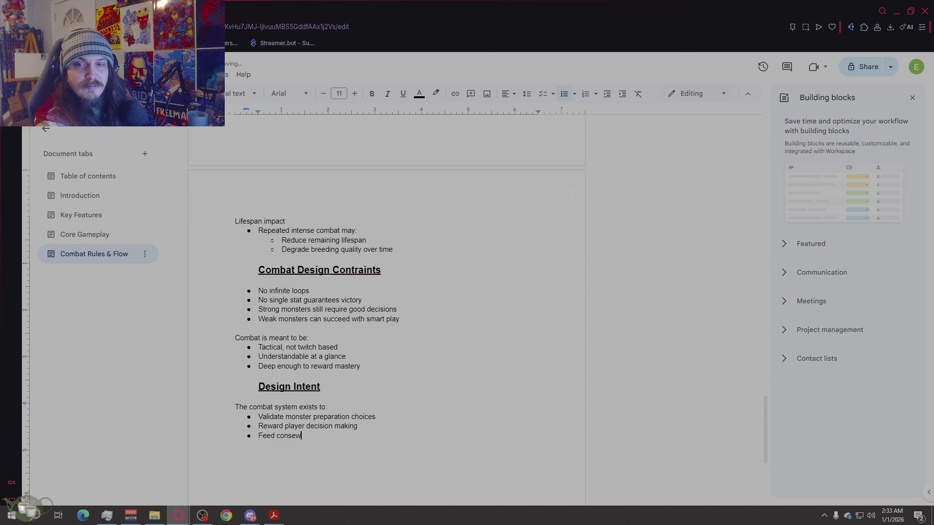
pyautogui.press('BackSpace')
pyautogui.write('quences back into')
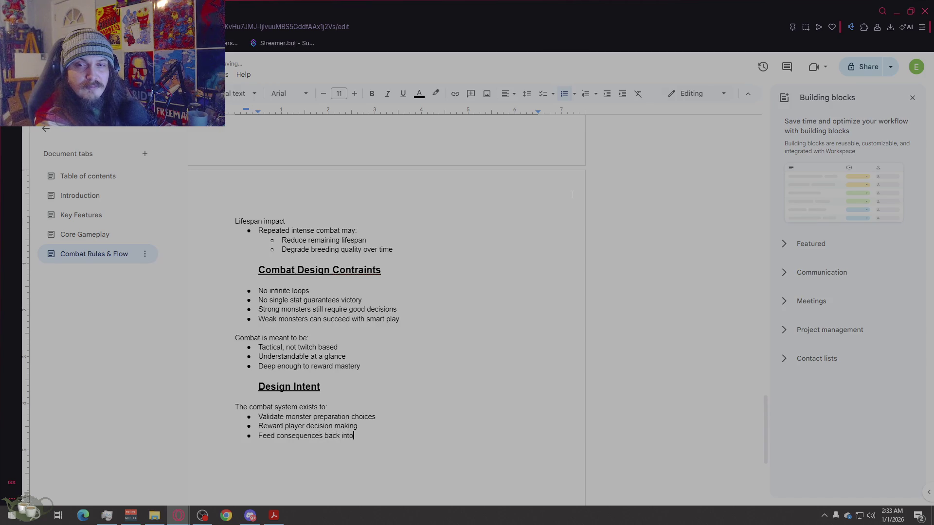
pyautogui.write(' the weekly loop')
# Step: Add the bullet 'Create emotional highs and lows tied to individual monsters' and begin 'Combat is not isolated'
pyautogui.press('Return')
pyautogui.write('Cre')
pyautogui.press('BackSpace')
pyautogui.press('BackSpace')
pyautogui.press('BackSpace')
pyautogui.write('Create emoti')
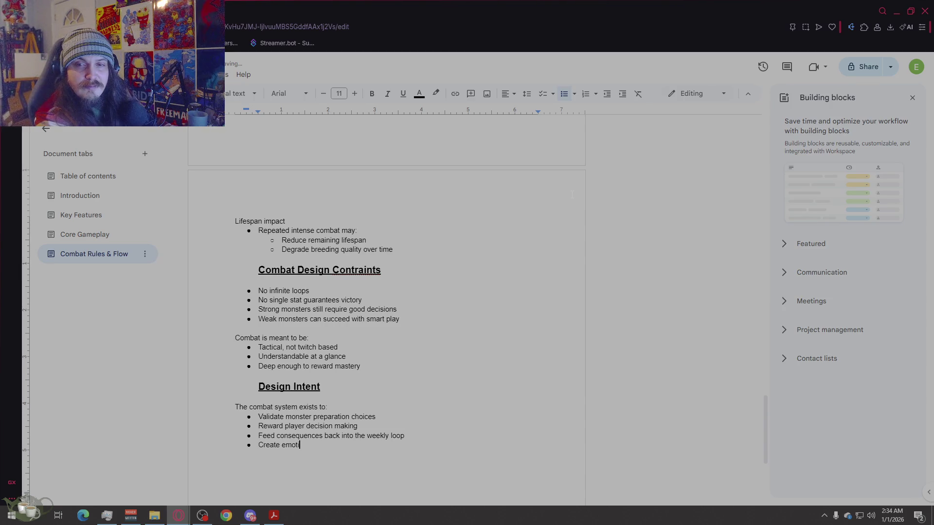
pyautogui.write('onal highs and lo')
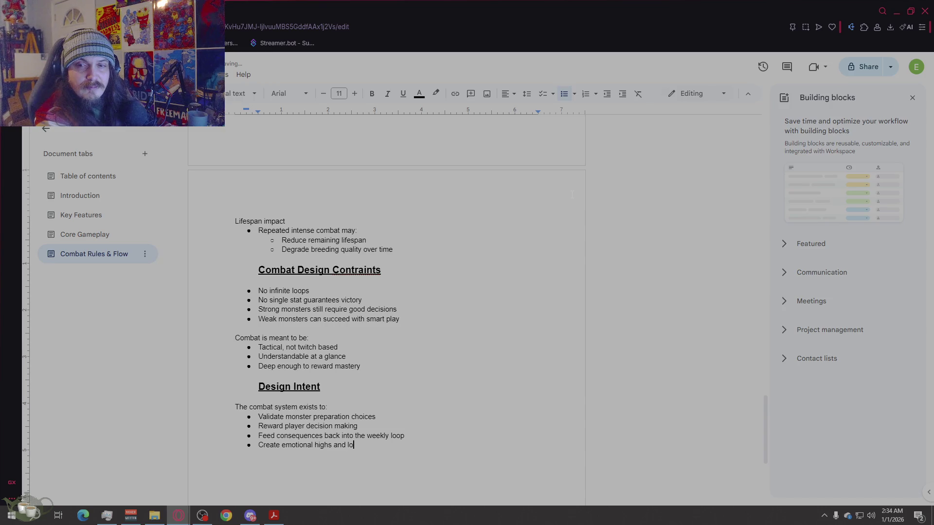
pyautogui.write('ws tied to indi')
pyautogui.write('vi')
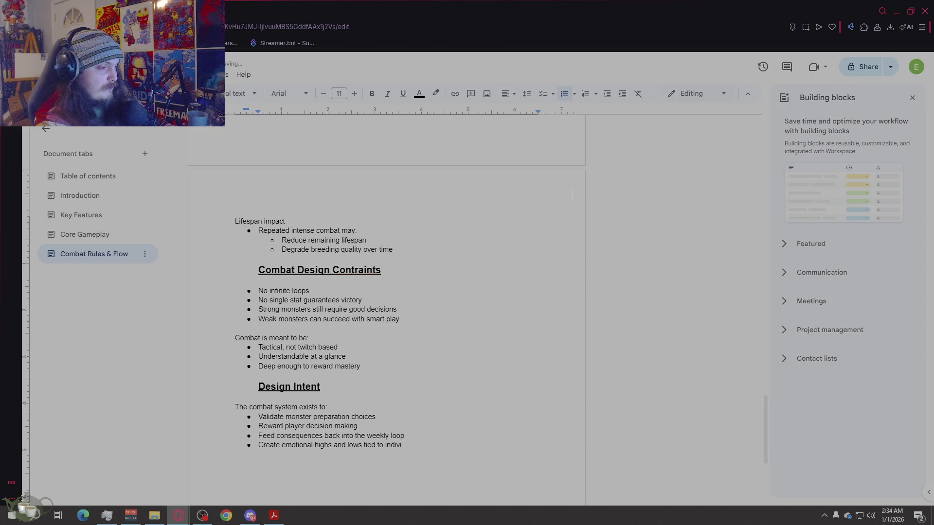
pyautogui.write('dual monsters')
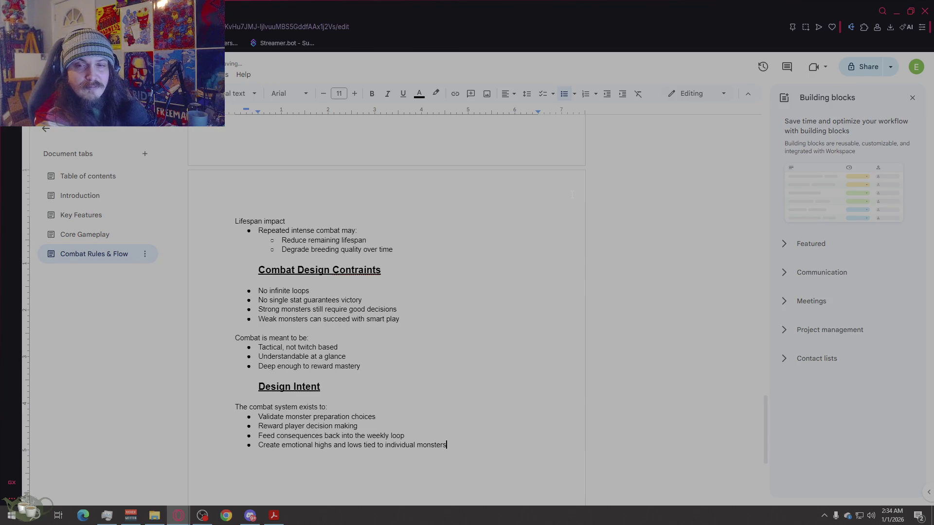
pyautogui.press('Return')
pyautogui.press('Return')
pyautogui.write('C')
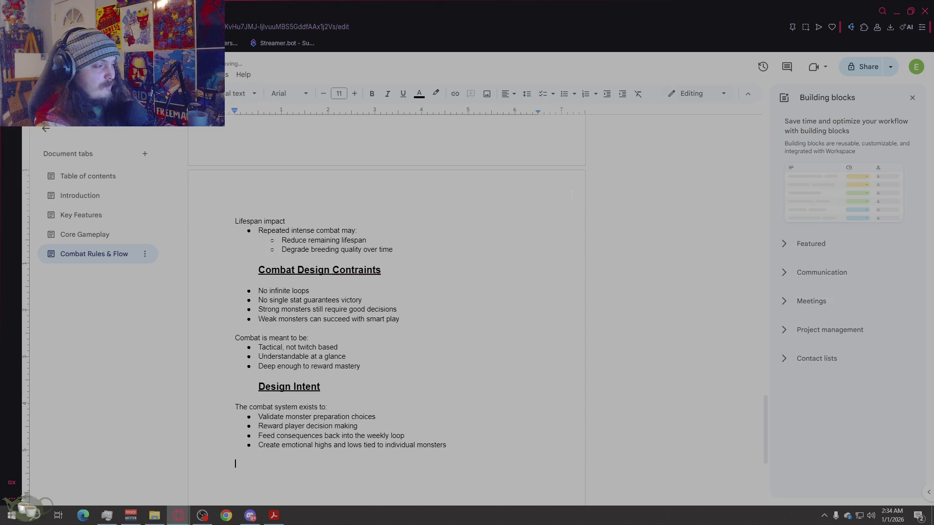
pyautogui.write('ombat is not i')
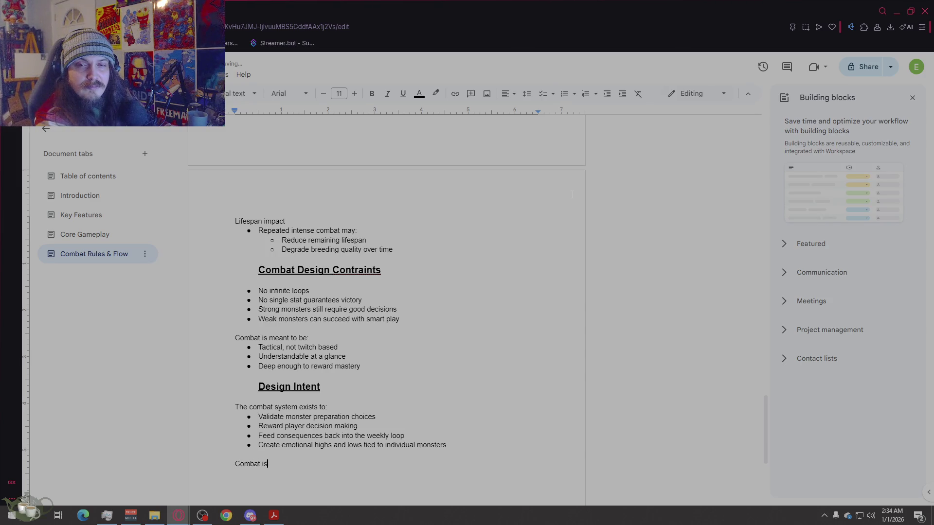
pyautogui.write('solated, ')
pyautogui.write('it')
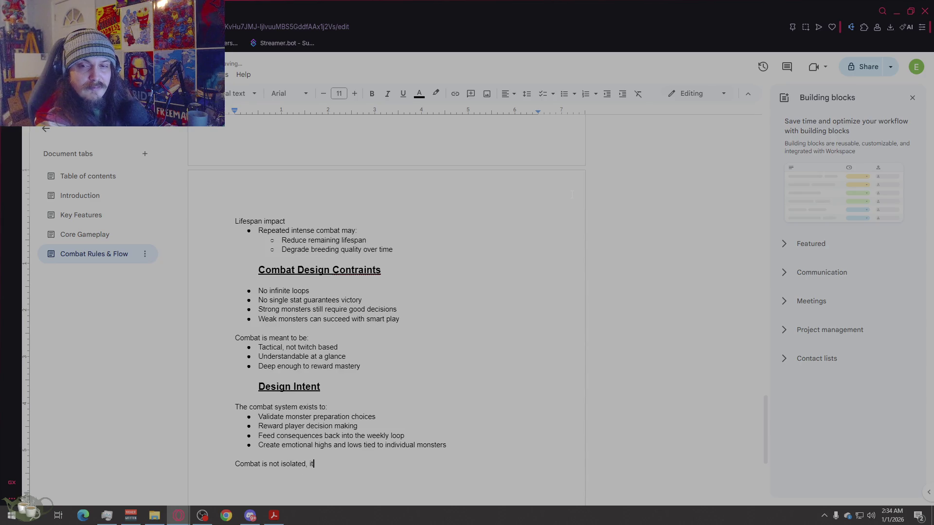
# Step: Reword the sentence to 'Combat is not isolated - it directly affects:'
pyautogui.press('BackSpace')
pyautogui.press('BackSpace')
pyautogui.press('BackSpace')
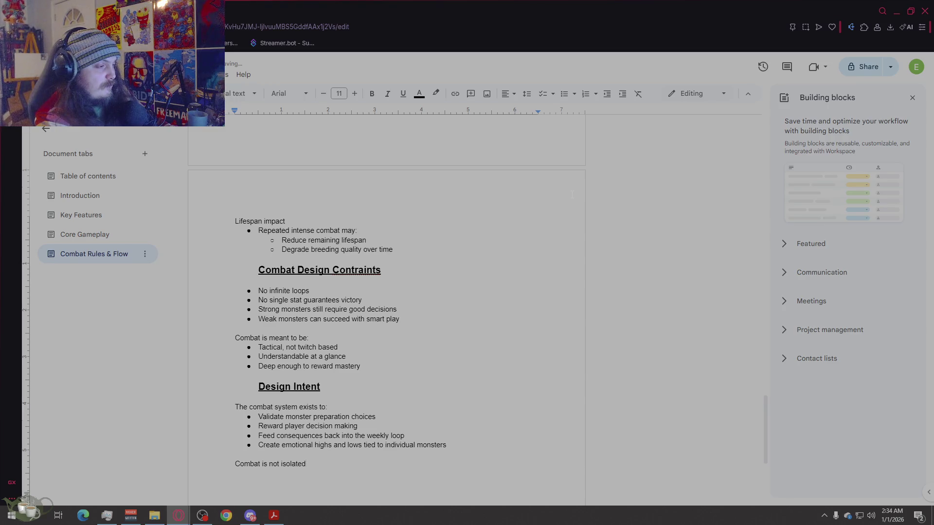
pyautogui.write('irectly affec')
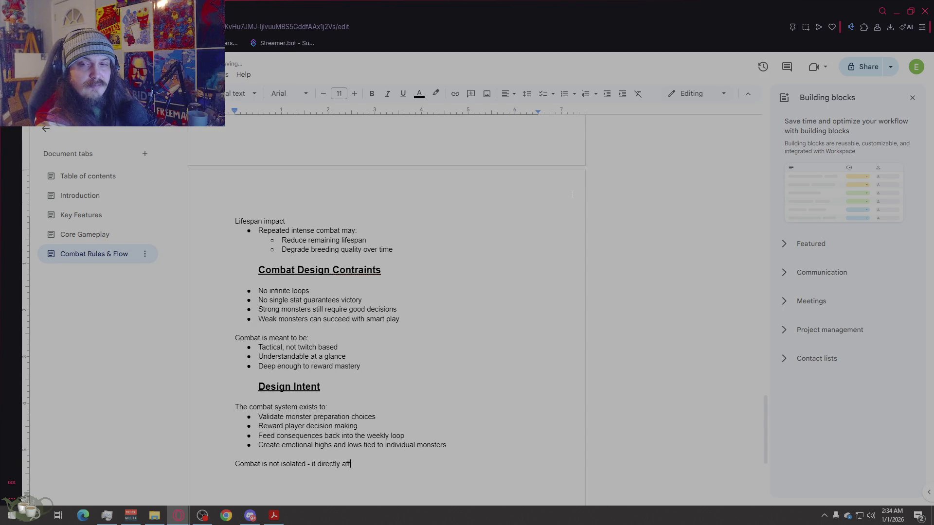
pyautogui.write('ts:')
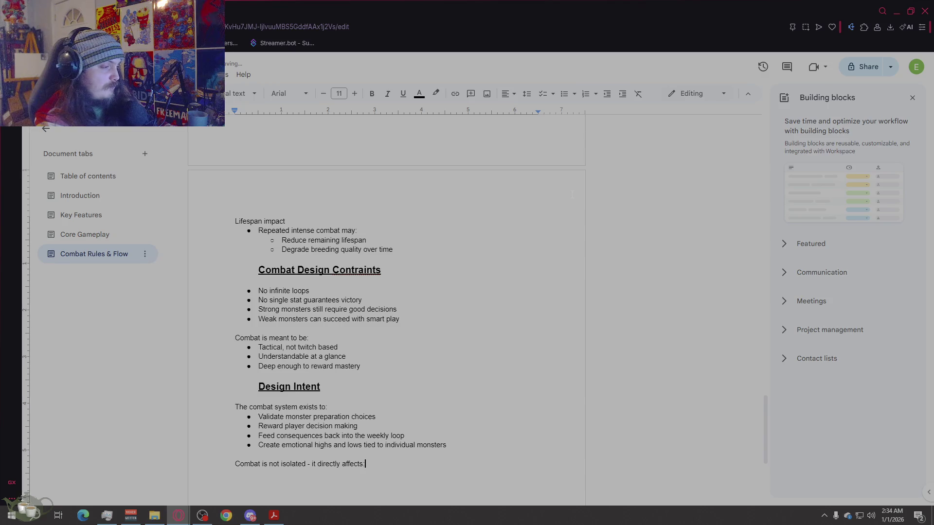
pyautogui.press('Return')
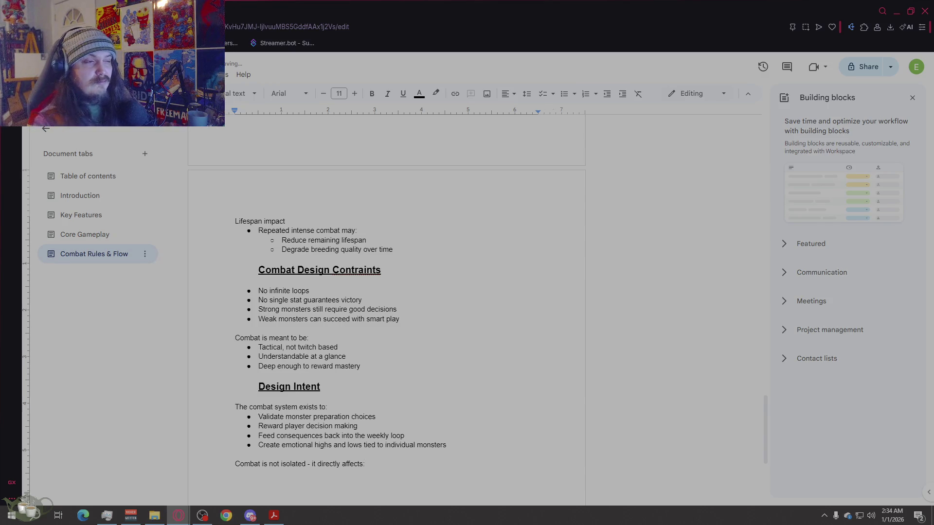
# Step: List bullets Monster longevity, Breeding viability and Economic progression under it
pyautogui.click(564, 94)
pyautogui.write('Monster longevit')
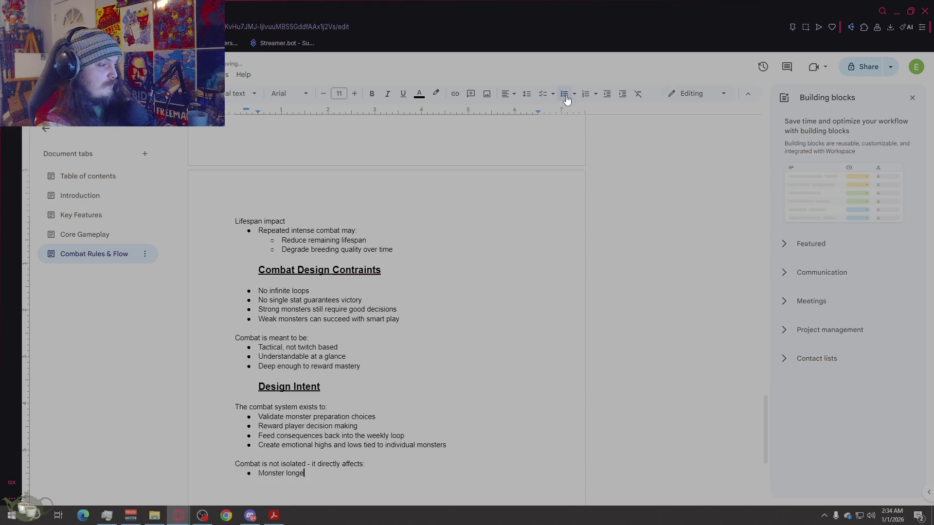
pyautogui.write('y')
pyautogui.press('Return')
pyautogui.write('Breeding v')
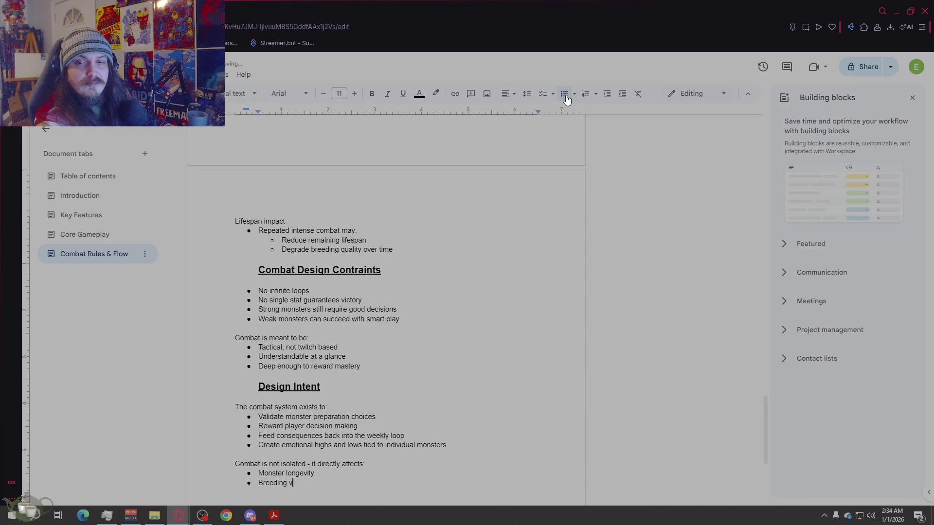
pyautogui.write('iability')
pyautogui.press('Return')
pyautogui.write('Ec')
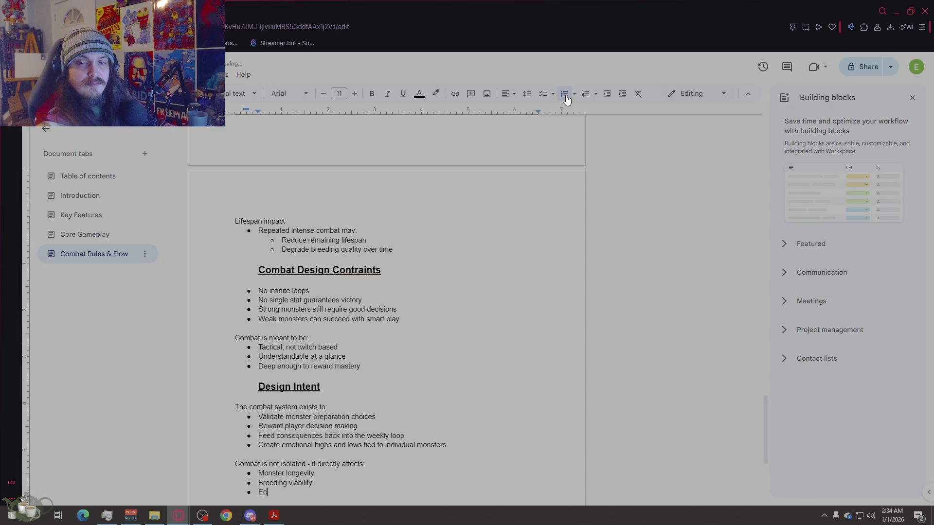
pyautogui.write('onomic pro')
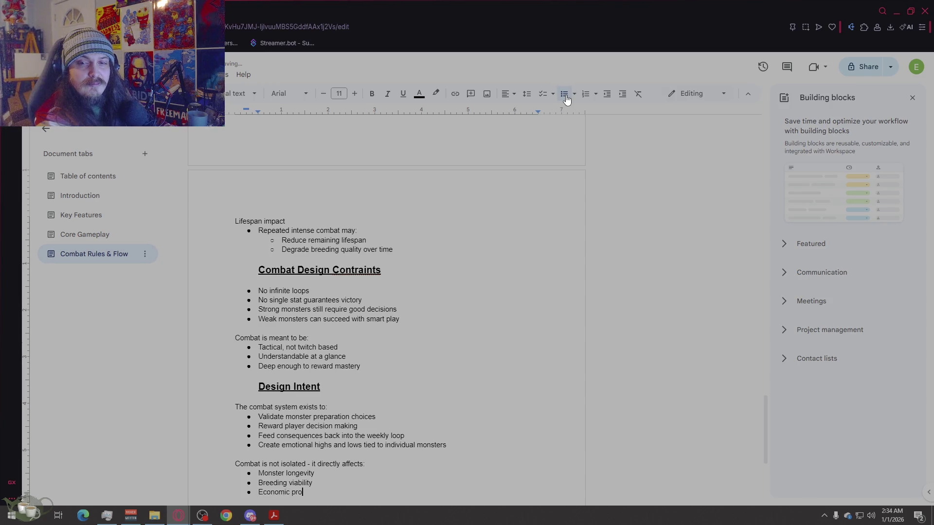
pyautogui.write('grassion')
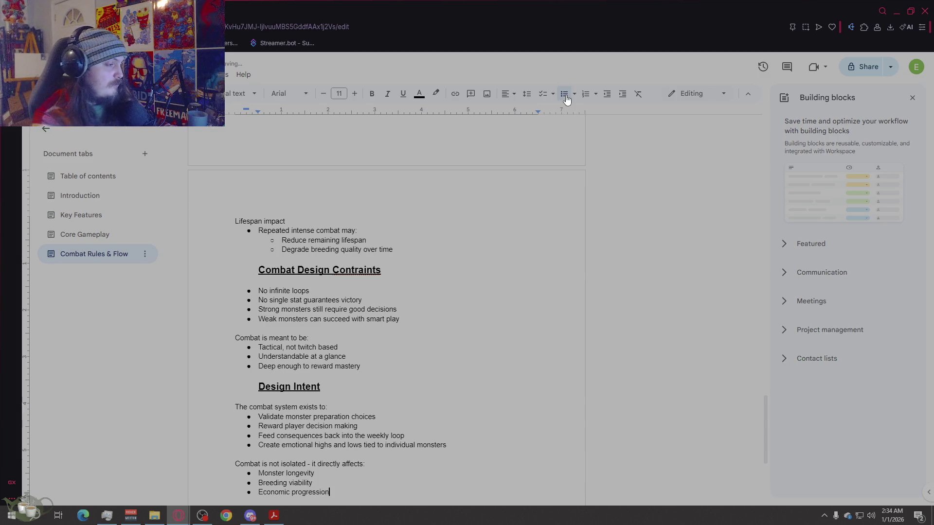
pyautogui.scroll(-4, 614, 311)
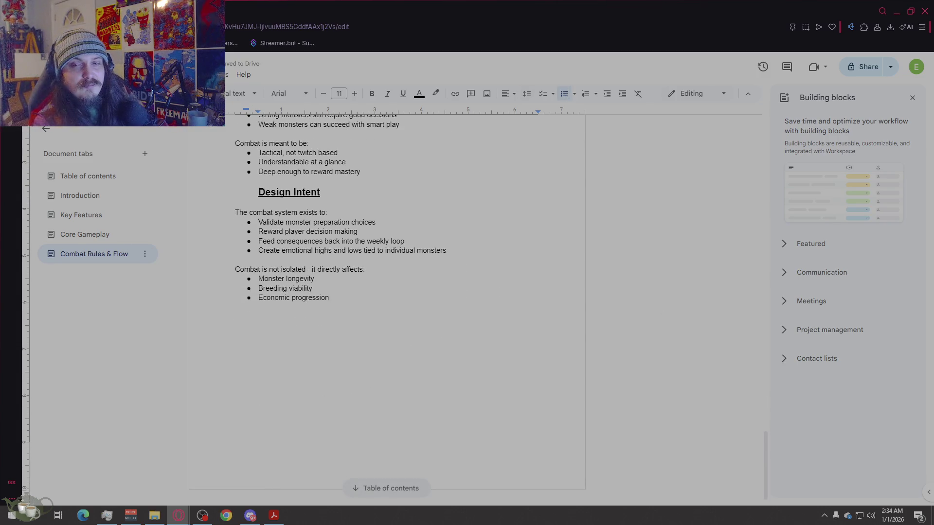
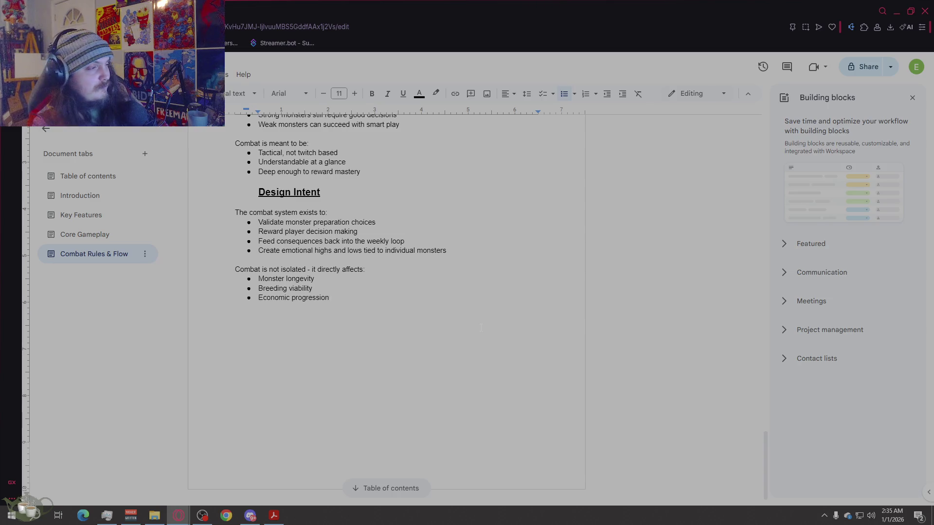
# Step: Add a 'Future Expansion Hooks' heading styled like the Design Intent heading below the list
pyautogui.press('Return')
pyautogui.press('Return')
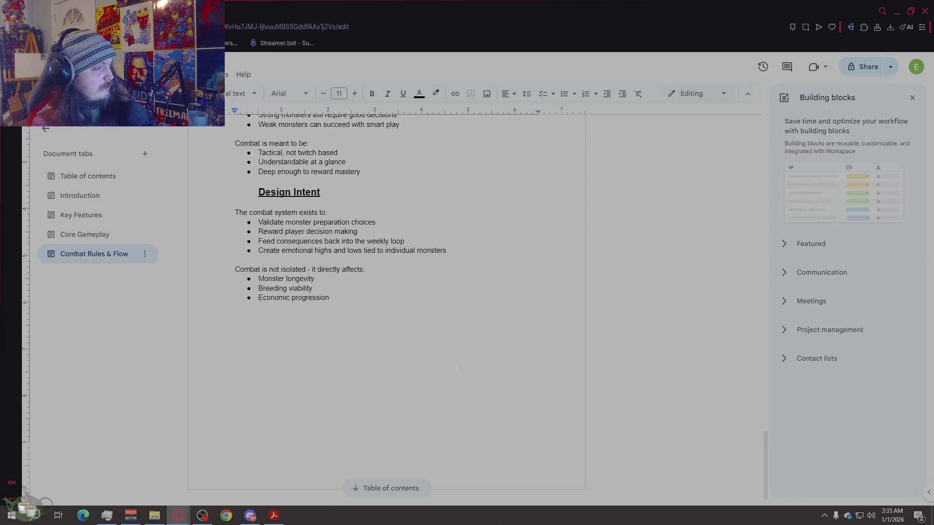
pyautogui.press('Return')
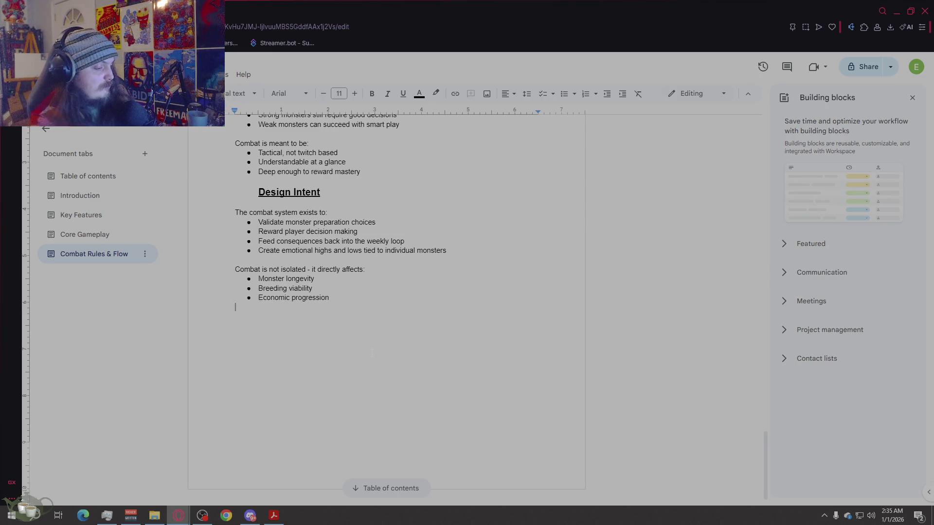
pyautogui.write('Future Expansion Hooks')
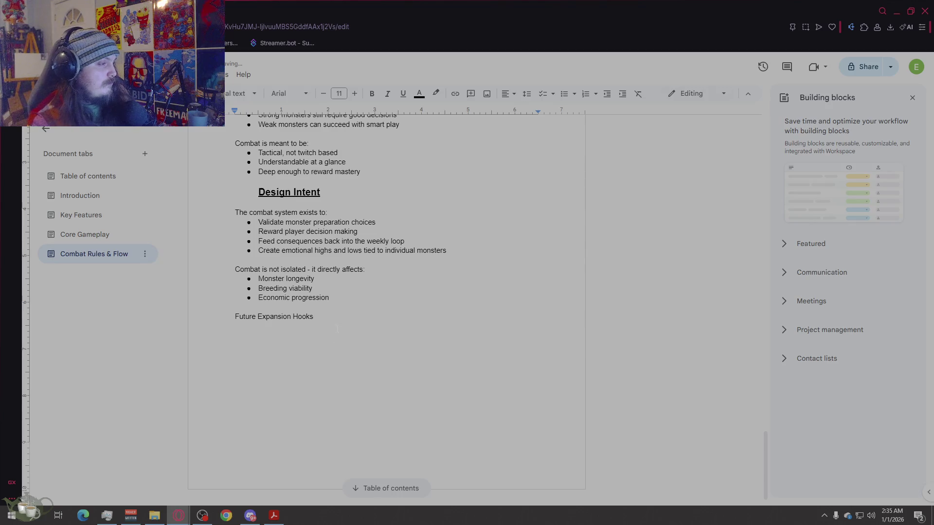
pyautogui.hotkey('shift', 'Home')
pyautogui.click(308, 193)
pyautogui.tripleClick(307, 193)
pyautogui.hotkey('ctrl', 'c')
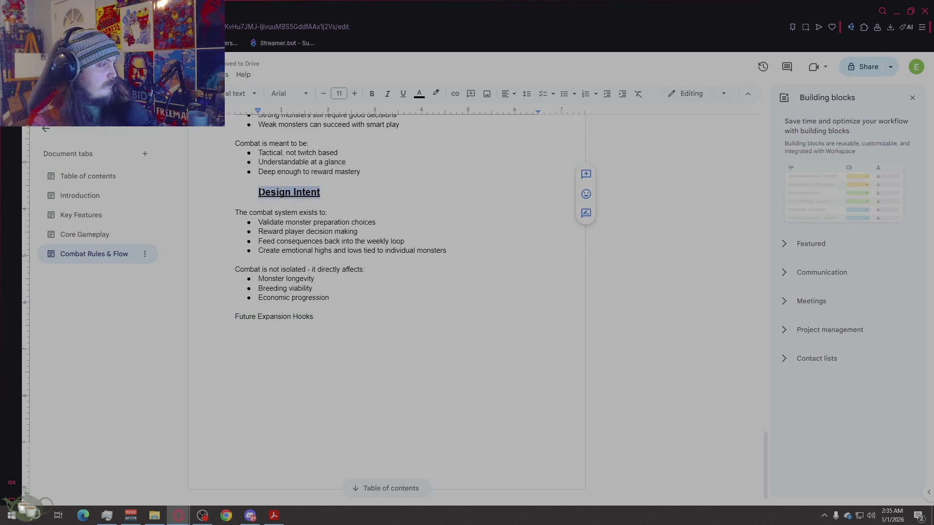
pyautogui.hotkey('ctrl', 'End')
pyautogui.hotkey('shift', 'Home')
pyautogui.hotkey('ctrl', 'v')
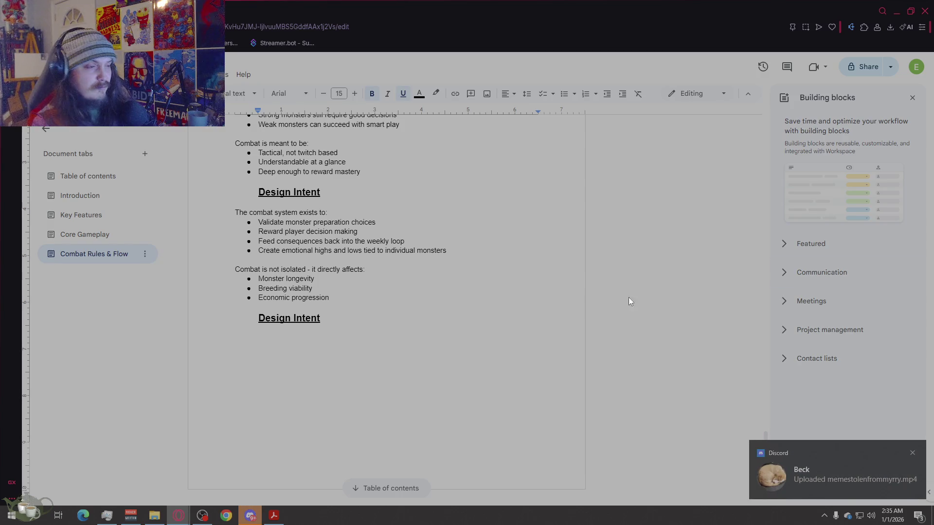
pyautogui.moveTo(321, 319); pyautogui.dragTo(258, 319)
pyautogui.write('Future Expansion Hooks')
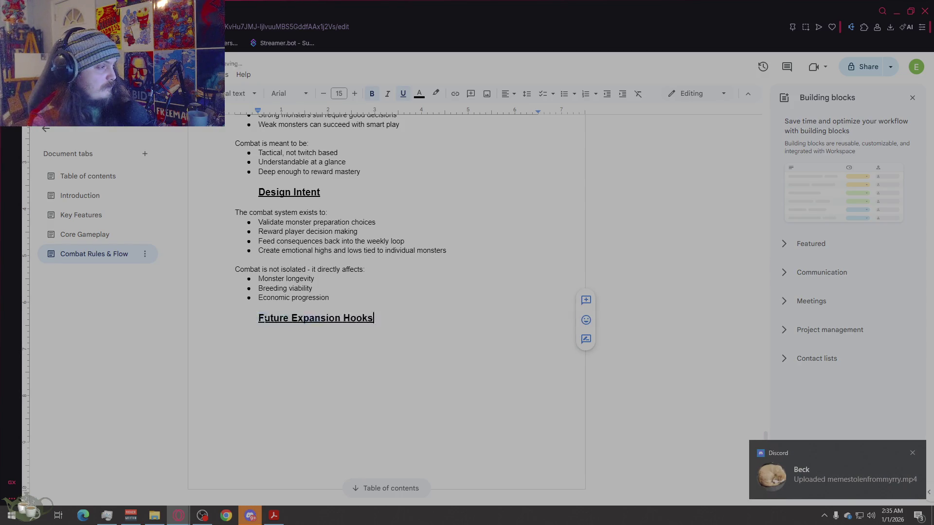
# Step: Start an unbolded, smaller-font body line at the margin under the new heading
pyautogui.press('Return')
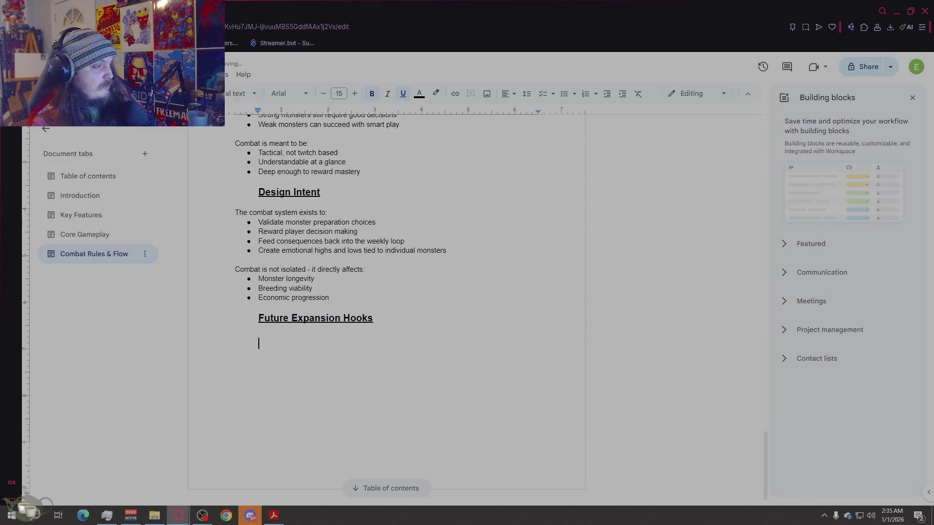
pyautogui.press('BackSpace')
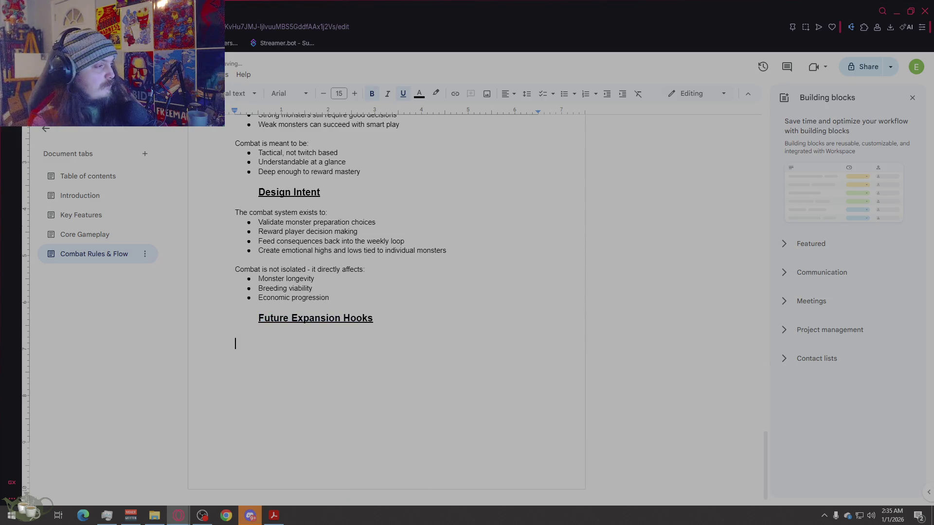
pyautogui.press('Tab')
pyautogui.click(372, 101)
pyautogui.click(324, 95)
pyautogui.click(323, 95)
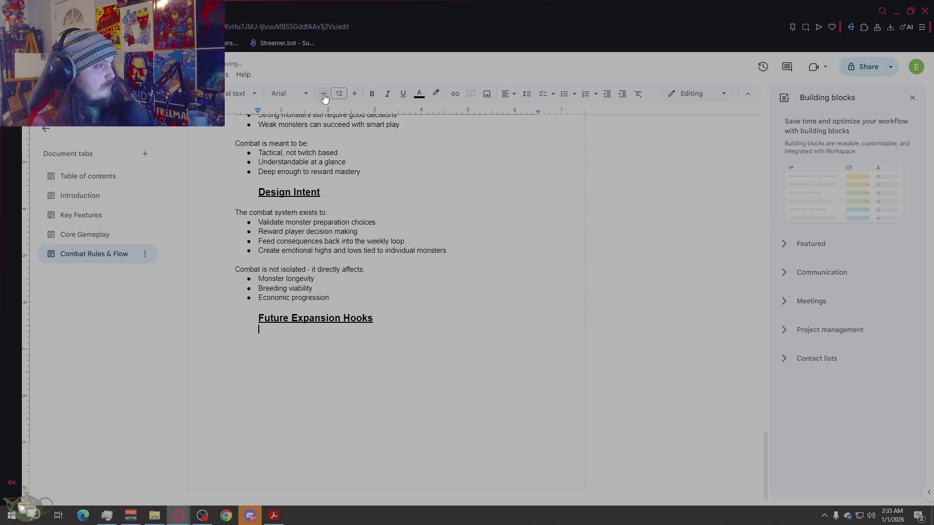
pyautogui.press('BackSpace')
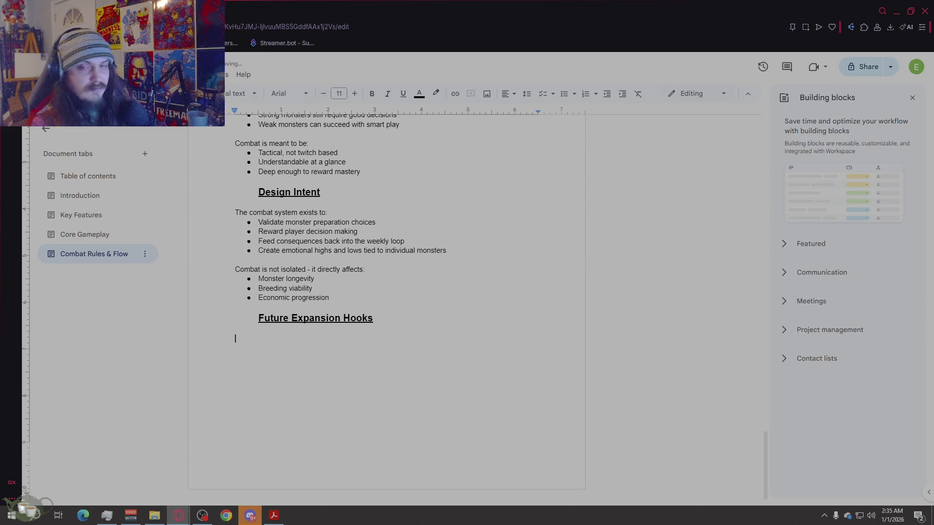
pyautogui.write('T')
# Step: Type the intro line 'This structure cleanly supports' under the heading
pyautogui.press('BackSpace')
pyautogui.write('This struction')
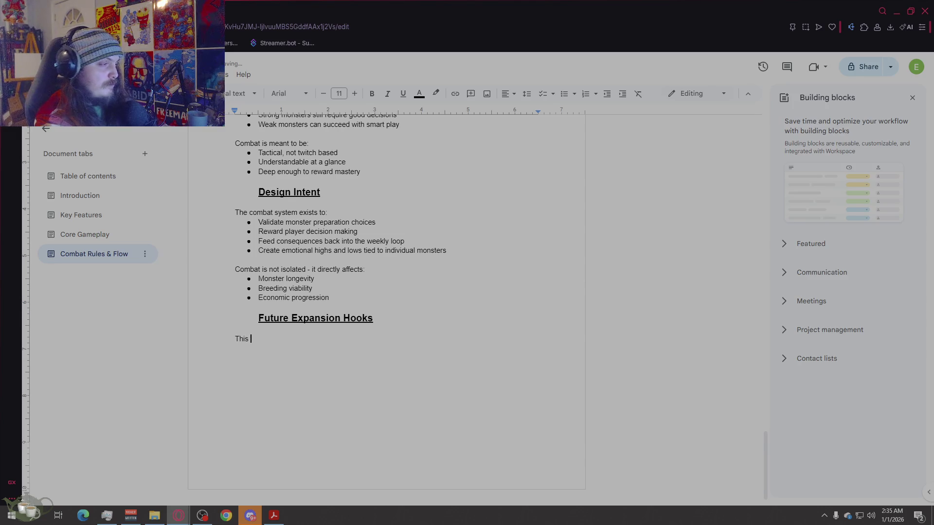
pyautogui.press('BackSpace')
pyautogui.press('BackSpace')
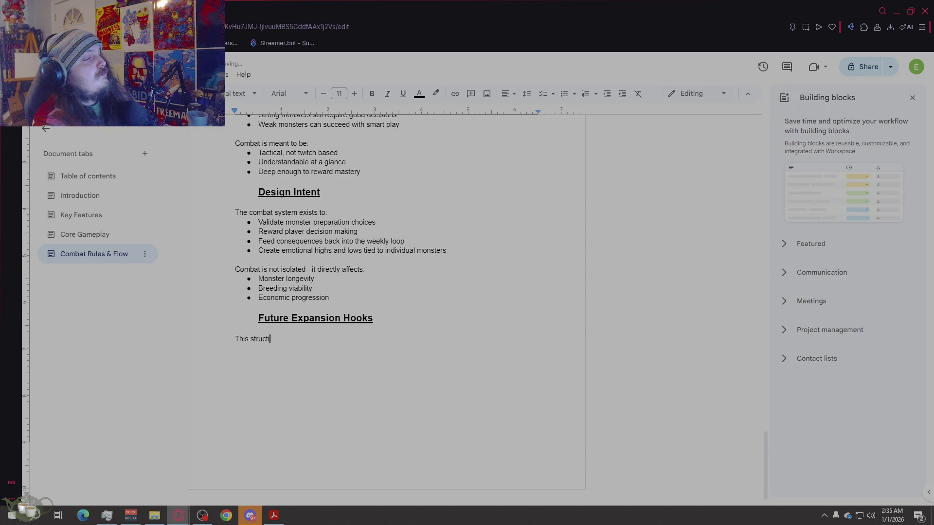
pyautogui.write('ure cleanly supports:')
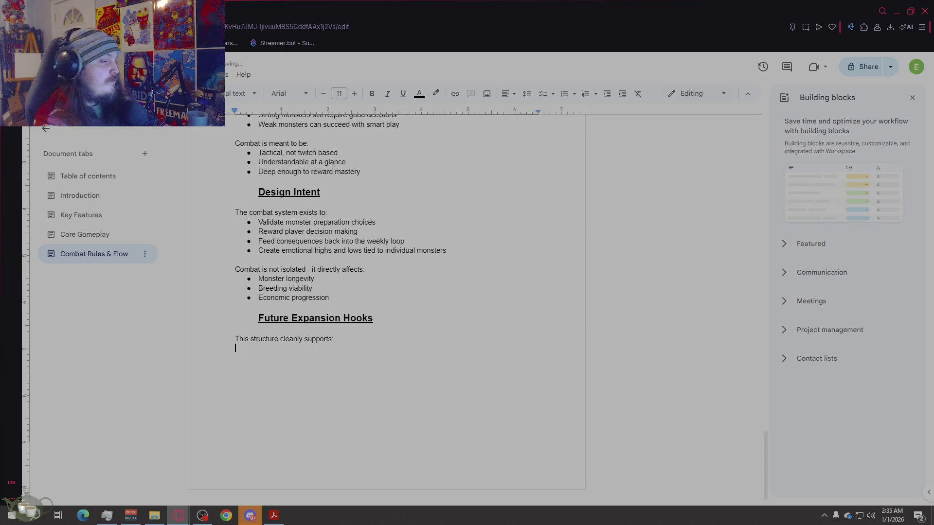
# Step: Start a bulleted list with Status effects, Move inheritance and Multi-monster battles
pyautogui.click(564, 94)
pyautogui.write('St')
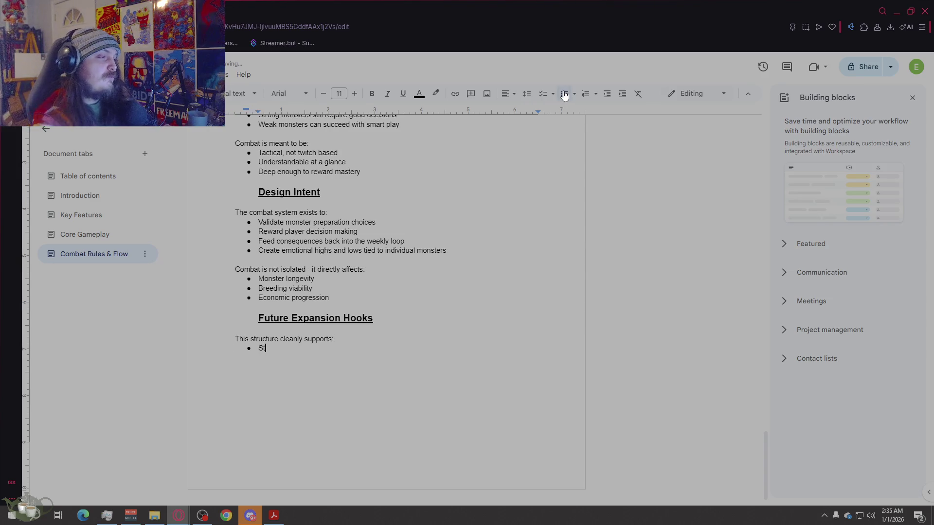
pyautogui.write('atus effects')
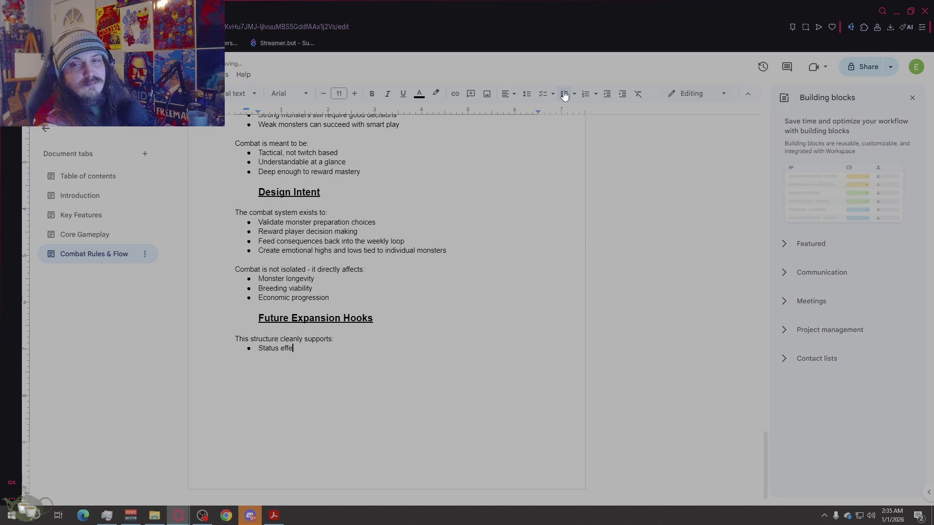
pyautogui.press('Return')
pyautogui.write('Move inhe')
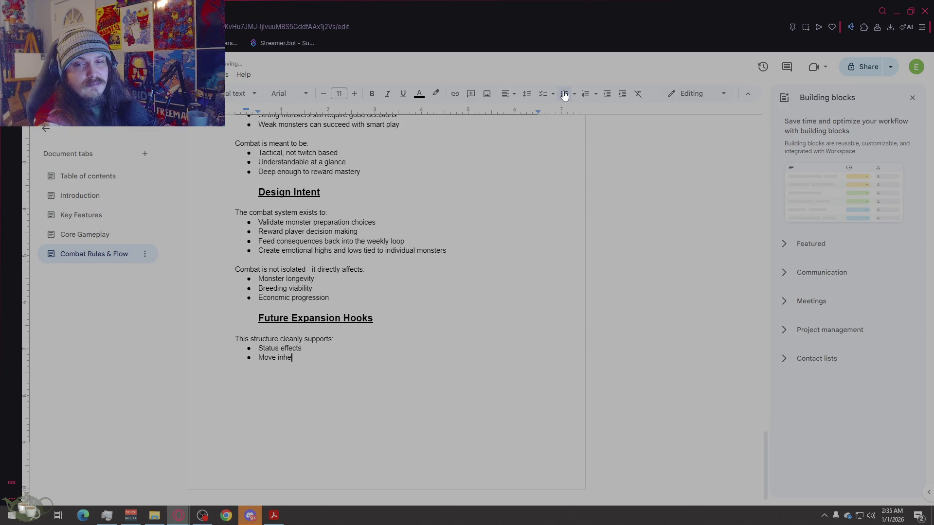
pyautogui.write('ritance')
pyautogui.press('Return')
pyautogui.write('Mu')
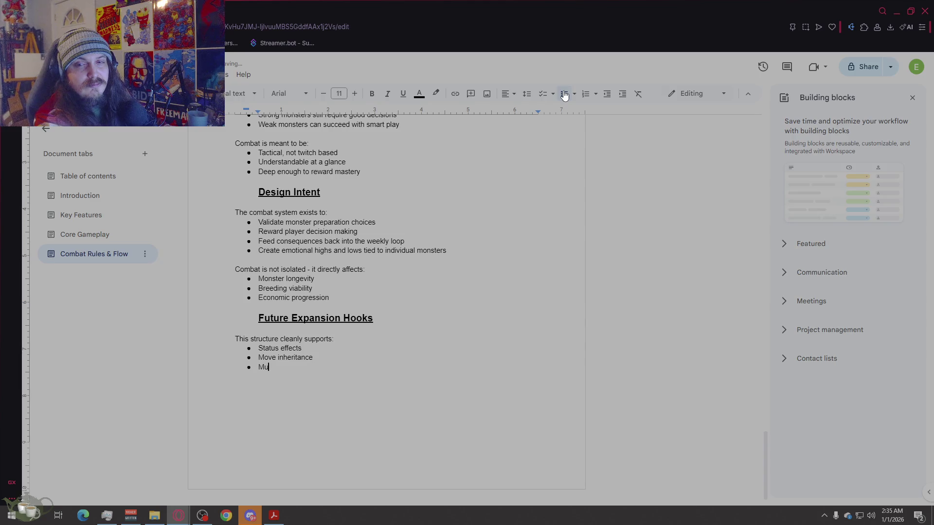
pyautogui.write('lti-monster battles')
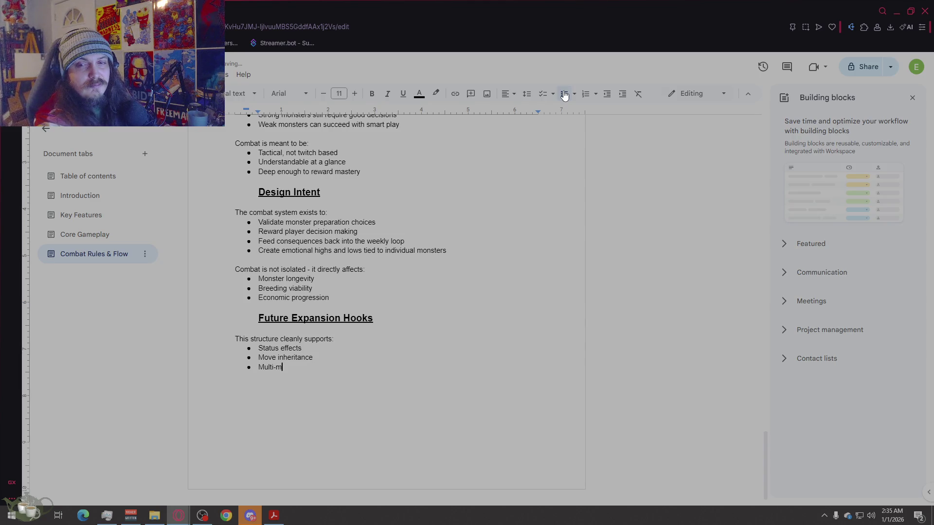
pyautogui.press('Return')
# Step: Add bullets 'Advanced AI behaviour' and 'Environmental or tournament modifiers', correcting the misspelling
pyautogui.write('Adva')
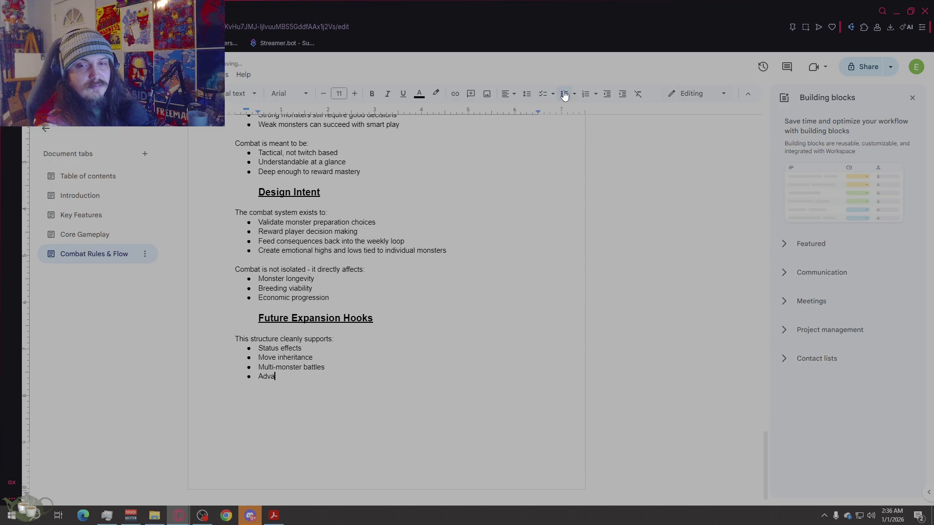
pyautogui.write('nced AI behav')
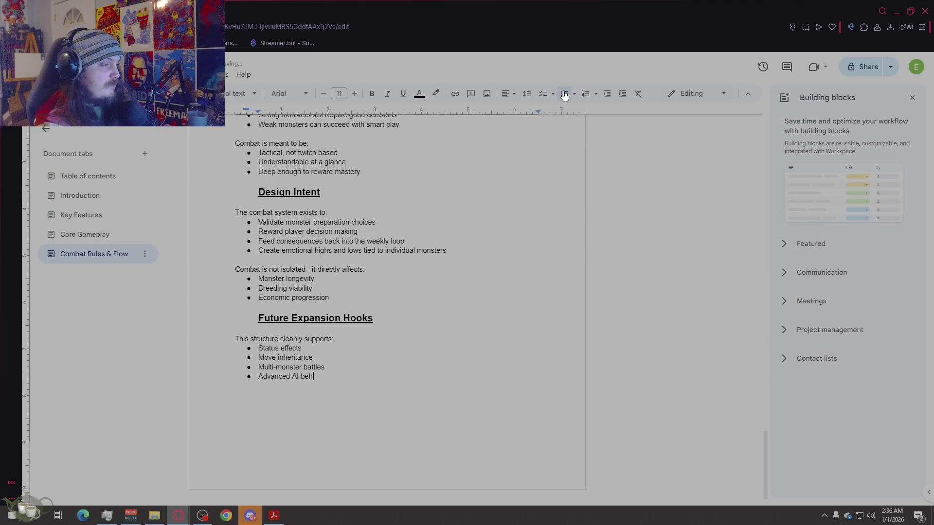
pyautogui.write('iour')
pyautogui.press('Return')
pyautogui.write('E')
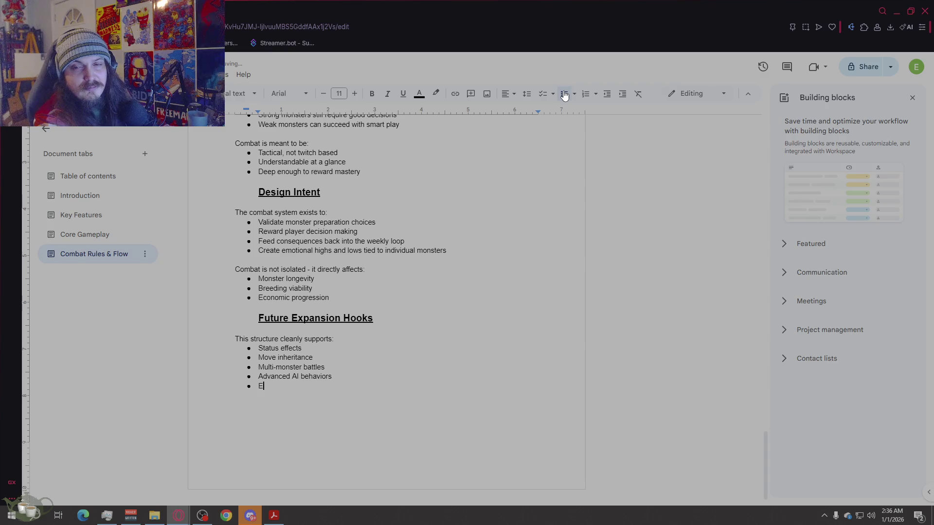
pyautogui.write('nviromental or tou')
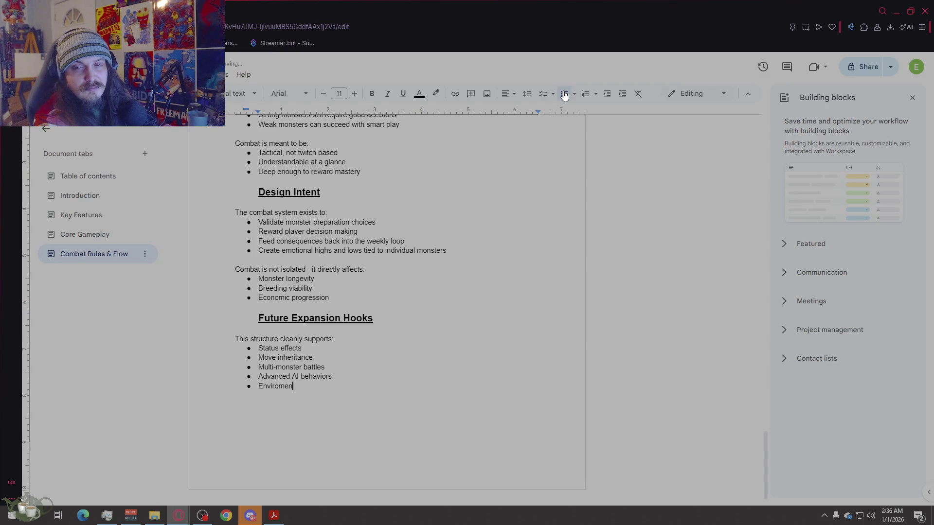
pyautogui.write('rnament modifiers')
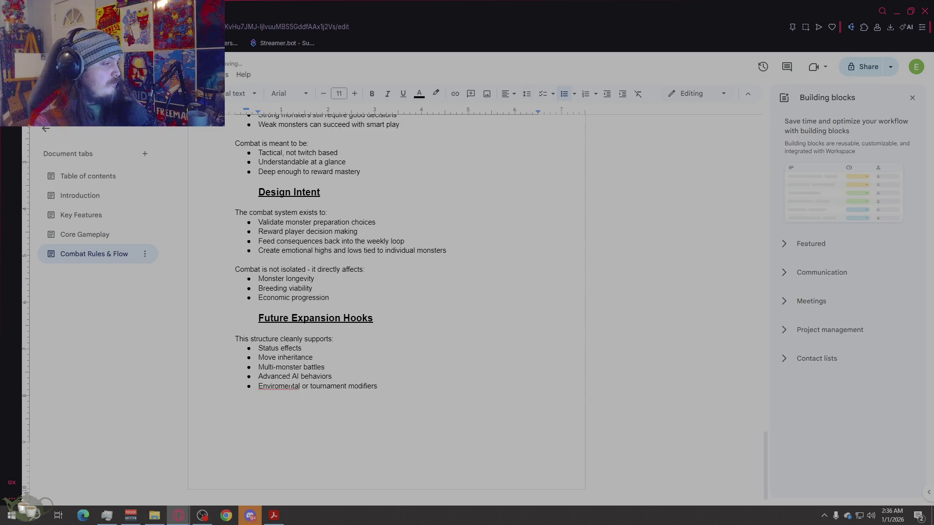
pyautogui.rightClick(292, 386)
pyautogui.click(334, 286)
pyautogui.scroll(-1, 596, 396)
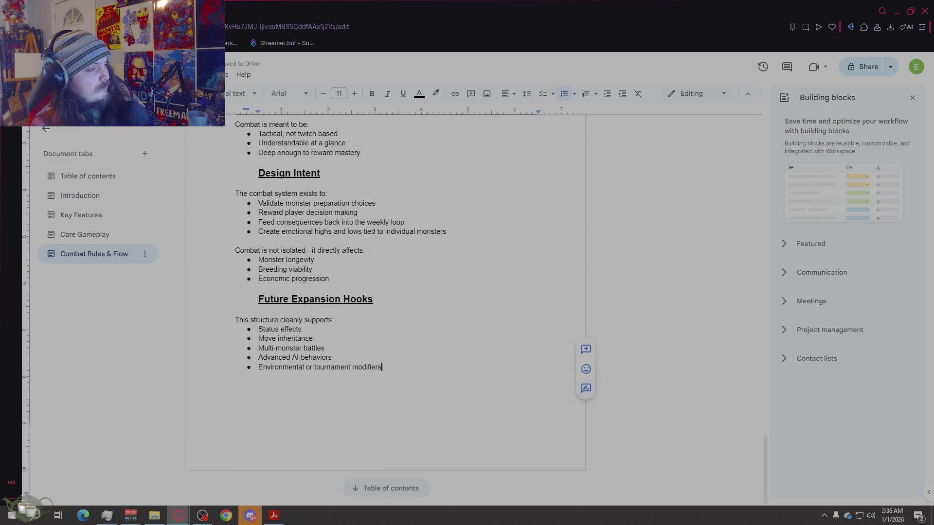
# Step: Browse the Core Gameplay, Key Features, Introduction and Table of contents tabs
pyautogui.click(97, 235)
pyautogui.click(88, 221)
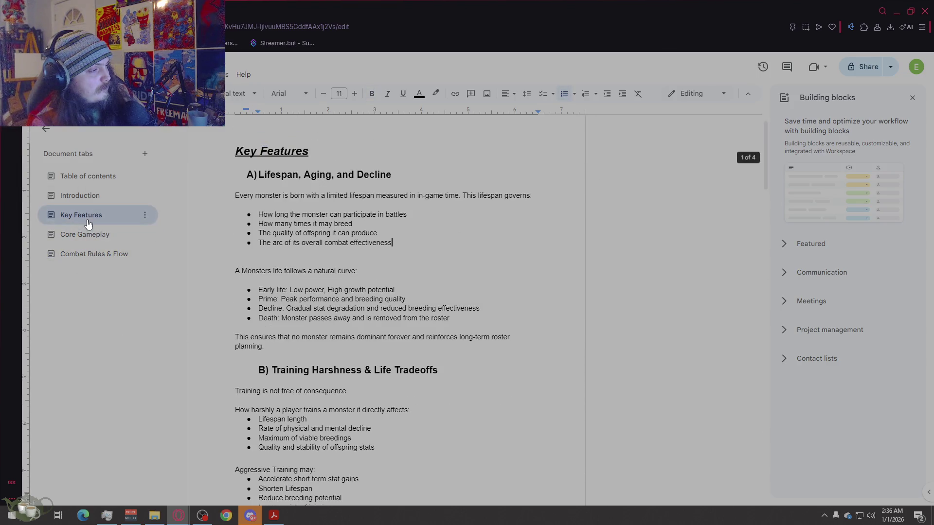
pyautogui.click(81, 196)
pyautogui.click(83, 176)
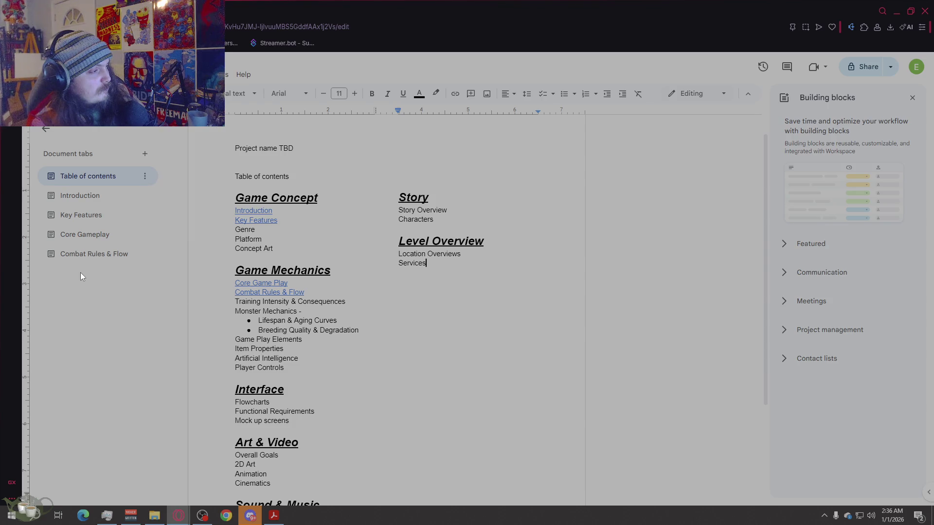
# Step: Return to the Combat Rules & Flow tab and scroll through the finished section
pyautogui.click(82, 254)
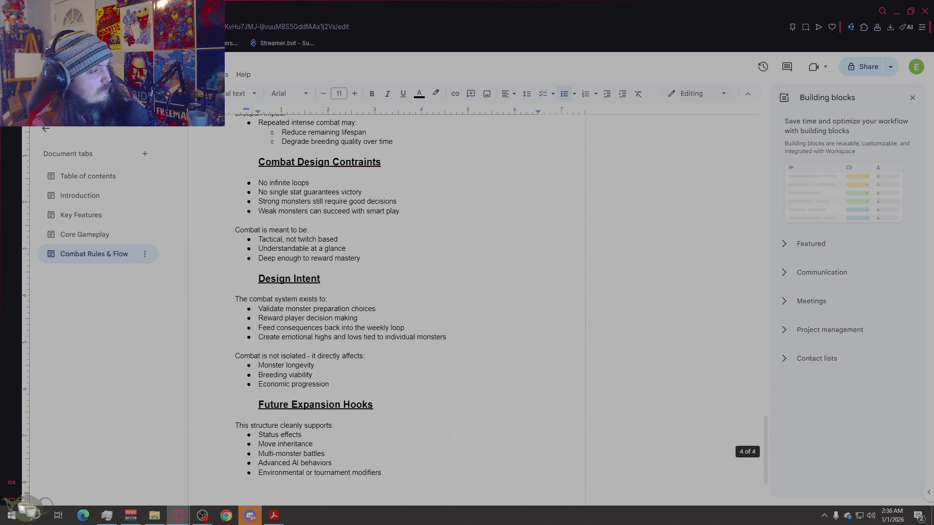
pyautogui.scroll(15, 454, 435)
pyautogui.scroll(-10, 460, 416)
pyautogui.scroll(-20, 460, 416)
pyautogui.scroll(20, 459, 415)
pyautogui.scroll(10, 448, 415)
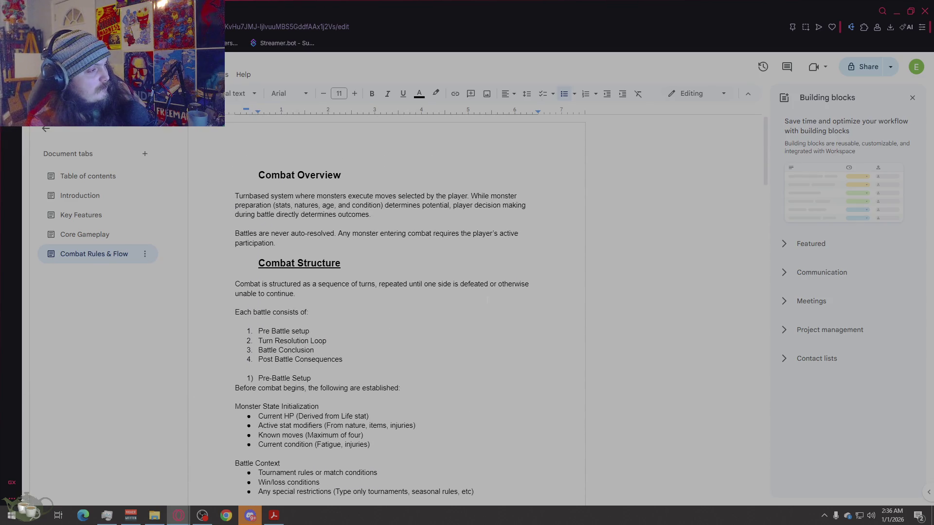
# Step: Go back to the Table of contents tab and open the document's Share dialog
pyautogui.click(97, 180)
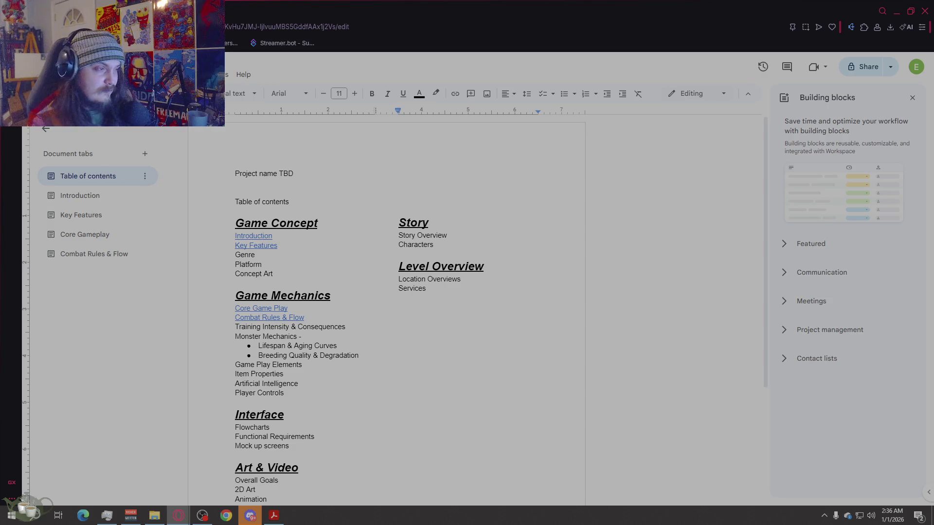
pyautogui.scroll(-4, 543, 325)
pyautogui.scroll(2, 544, 325)
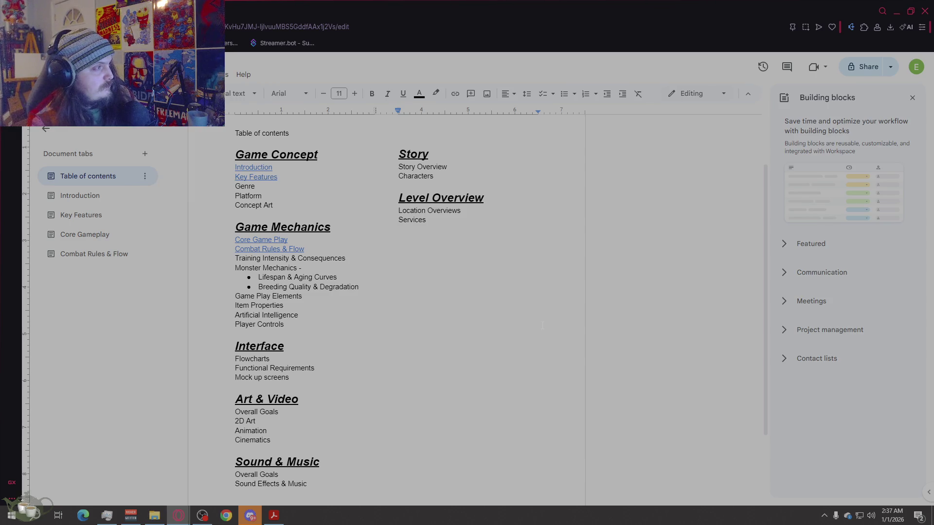
pyautogui.click(868, 67)
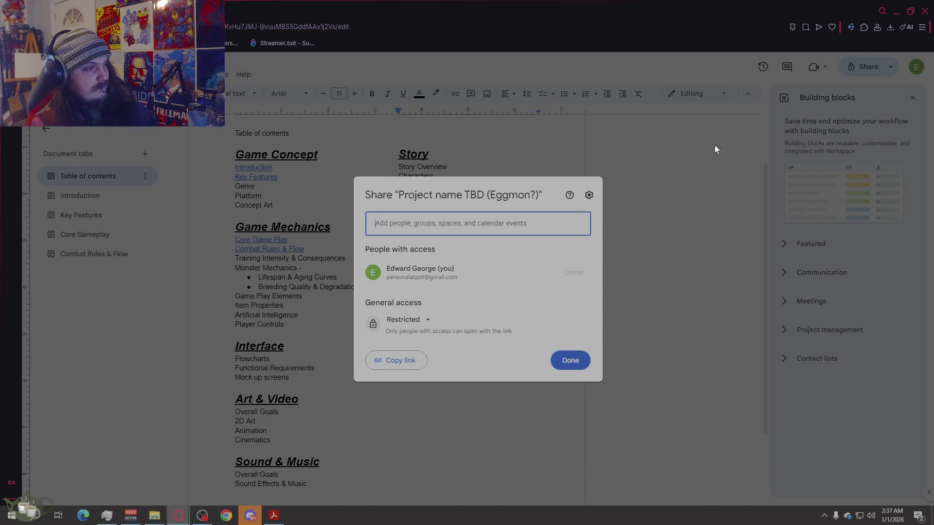
# Step: Restore the browser window to full screen and bring up the Discord direct-message conversation
pyautogui.moveTo(590, 10)
pyautogui.mouseDown()
pyautogui.moveTo(571, 37)
pyautogui.moveTo(933, 39)
pyautogui.mouseUp()
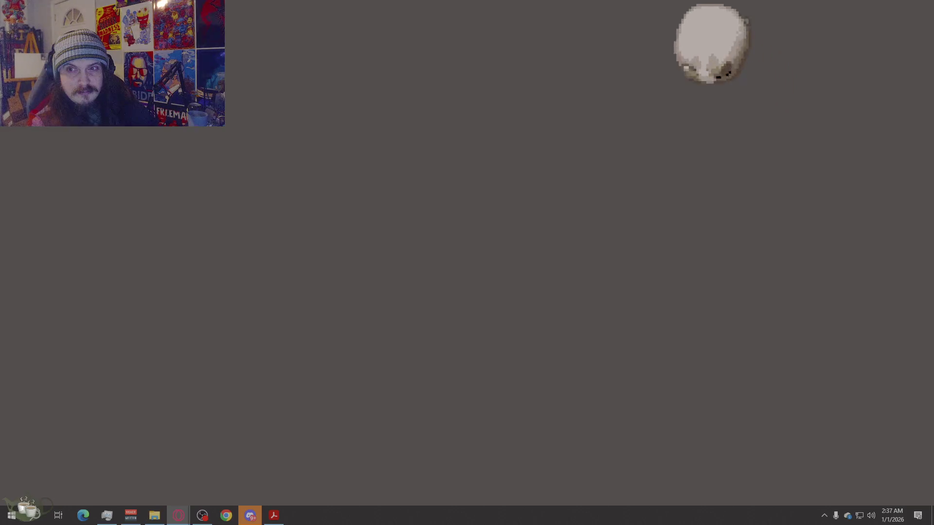
pyautogui.moveTo(933, 131)
pyautogui.mouseDown()
pyautogui.moveTo(787, 132)
pyautogui.moveTo(661, 117)
pyautogui.mouseUp()
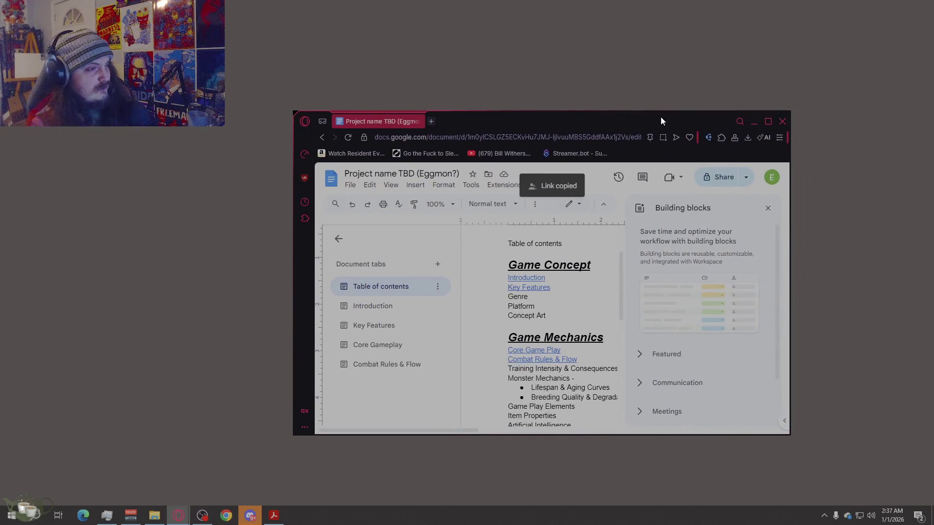
pyautogui.doubleClick(661, 117)
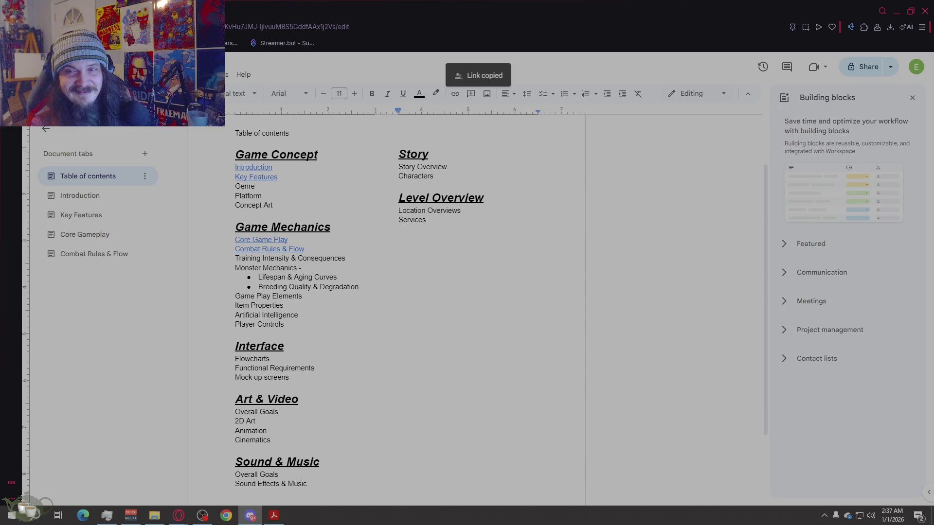
pyautogui.click(250, 516)
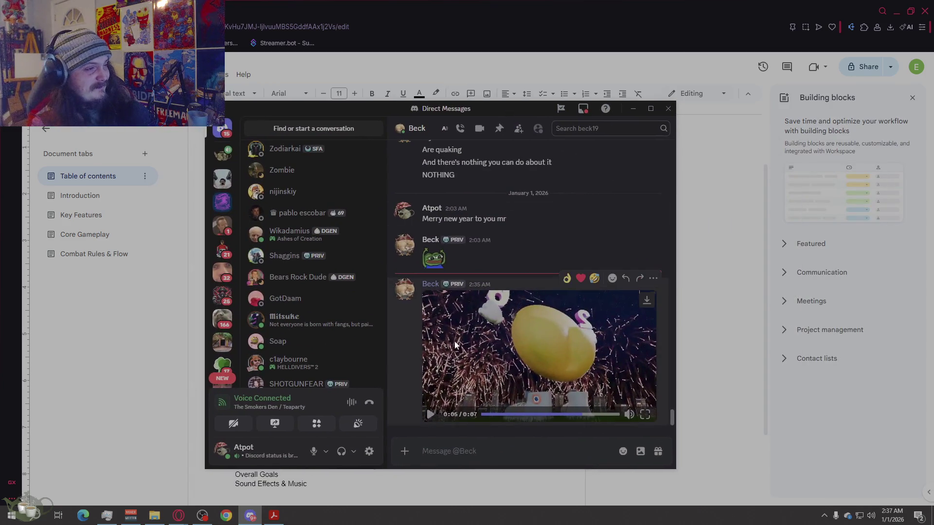
# Step: Replay the shared video in Discord from the start, then switch back to the document
pyautogui.click(514, 414)
pyautogui.click(453, 389)
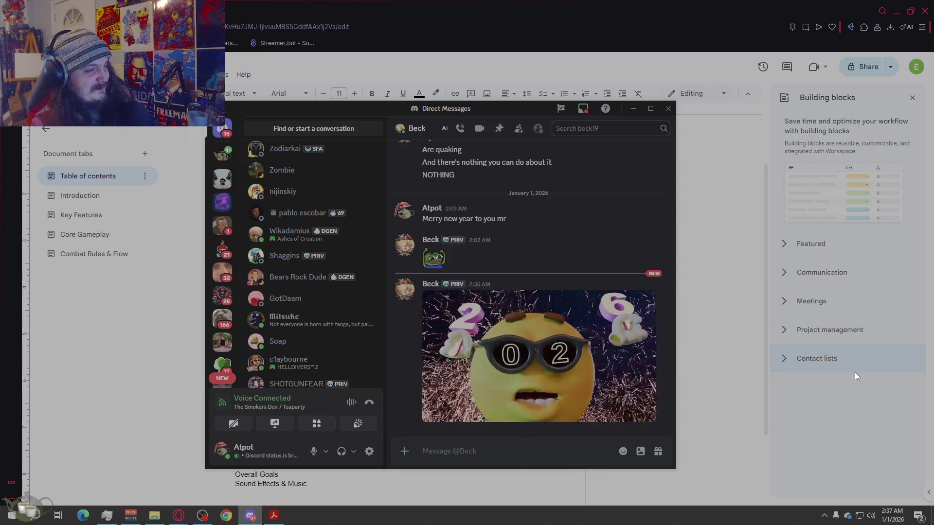
pyautogui.hotkey('alt', 'Tab')
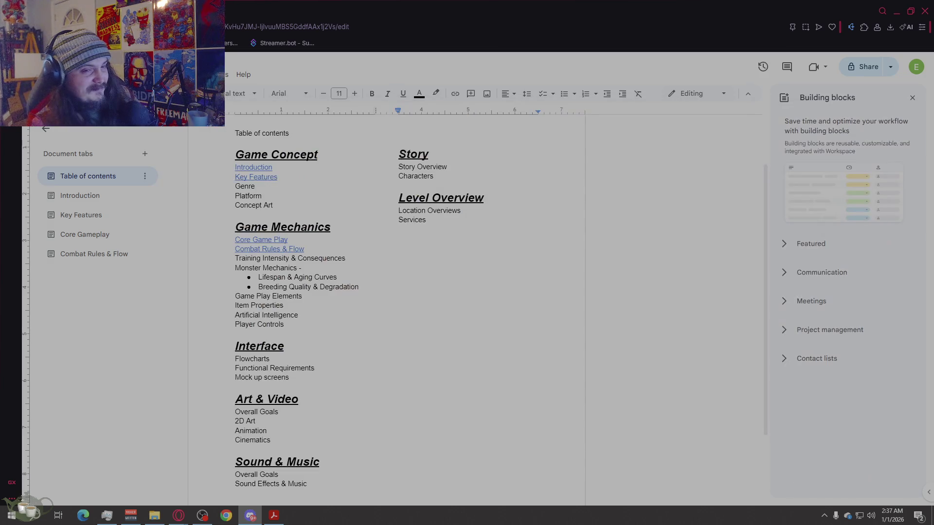